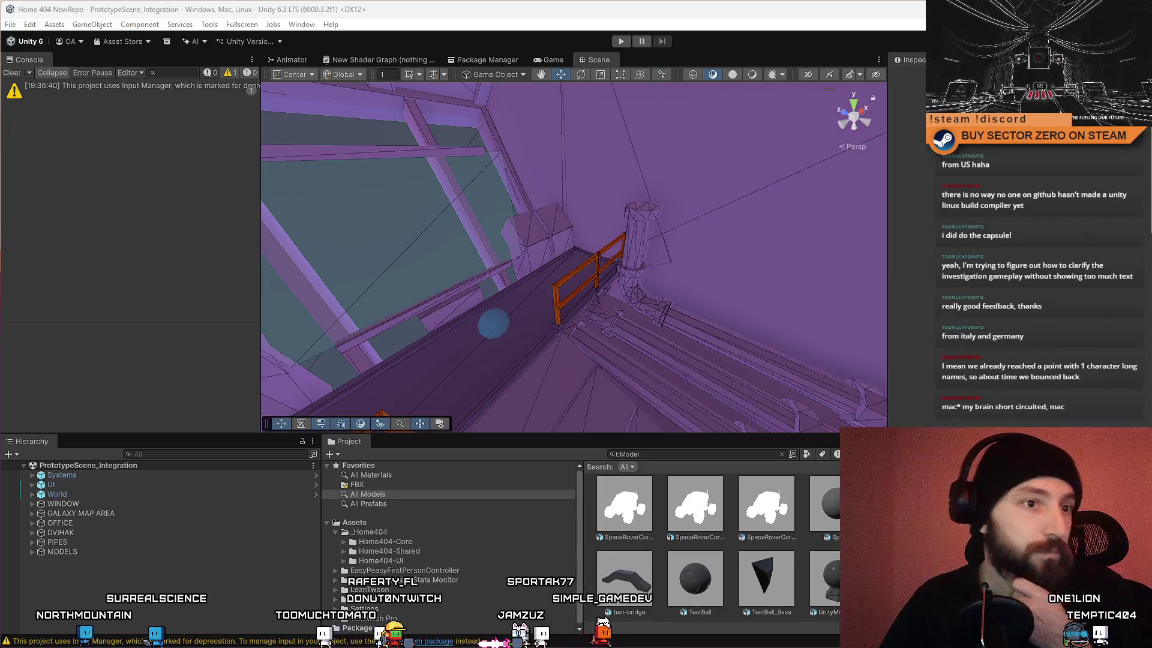
Step: Clear the deprecation warning in the Console and start the hangar scene in Play mode
mouse_move(529, 228)
mouse_down()
mouse_move(570, 223)
mouse_move(216, 180)
mouse_up()
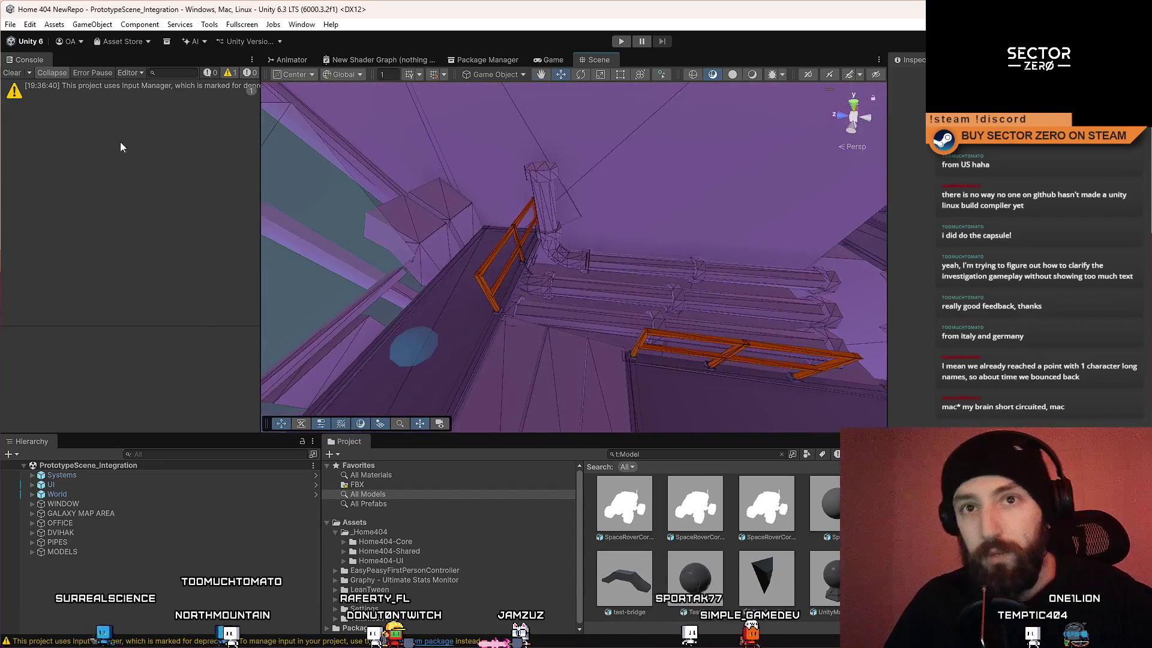
click(12, 72)
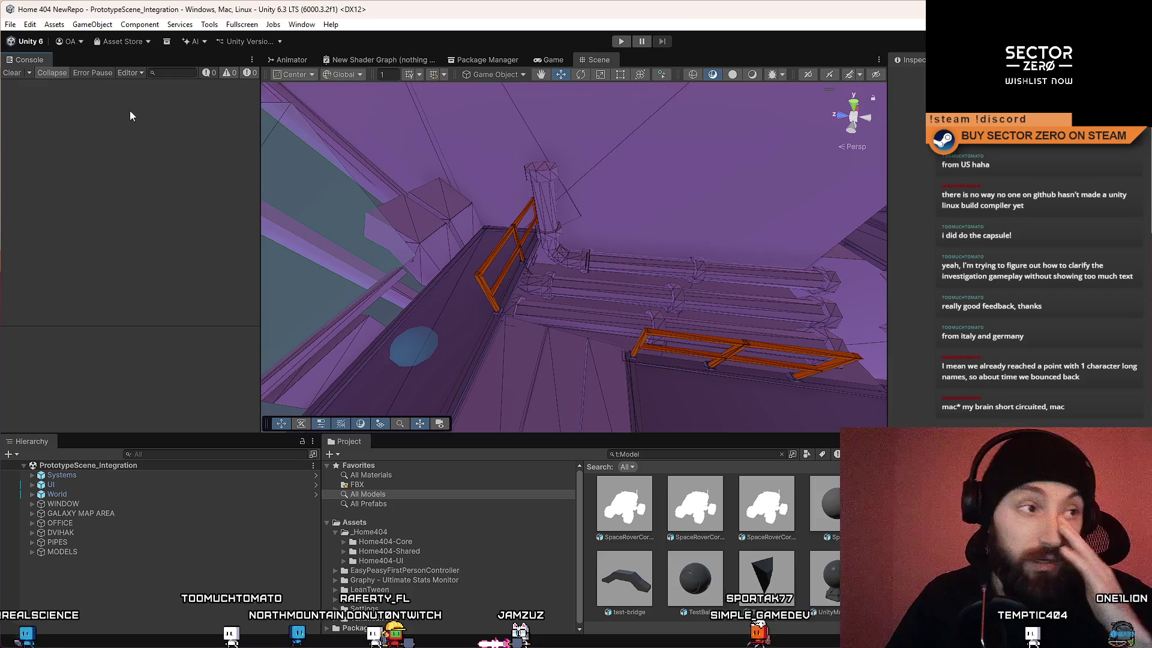
mouse_move(520, 189)
mouse_down()
mouse_move(462, 243)
mouse_move(92, 228)
mouse_move(498, 237)
mouse_up()
click(624, 41)
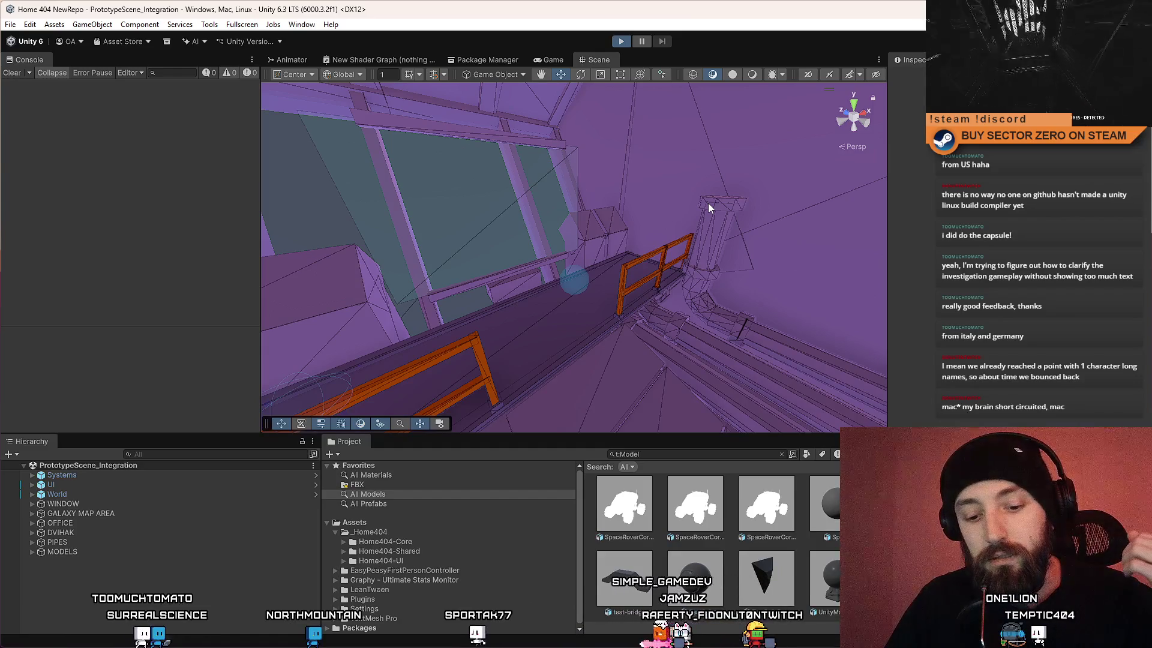
key(ctrl+p)
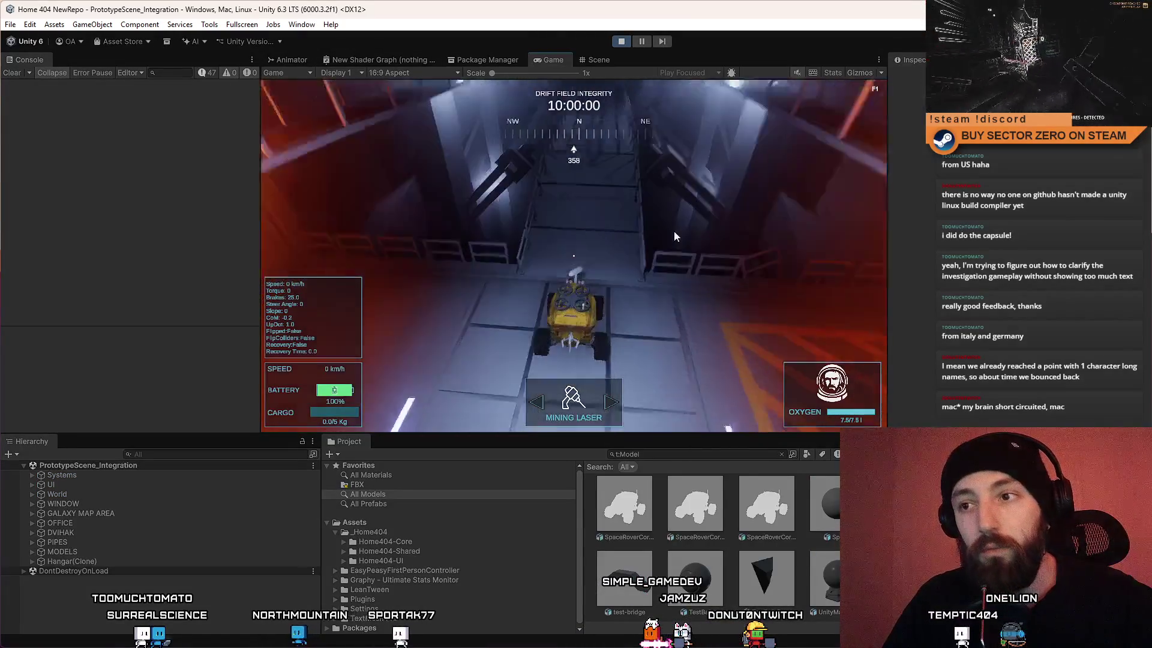
Step: Make the Game view fullscreen and drive the rover through the hangar toward the glowing corridor
key(F10)
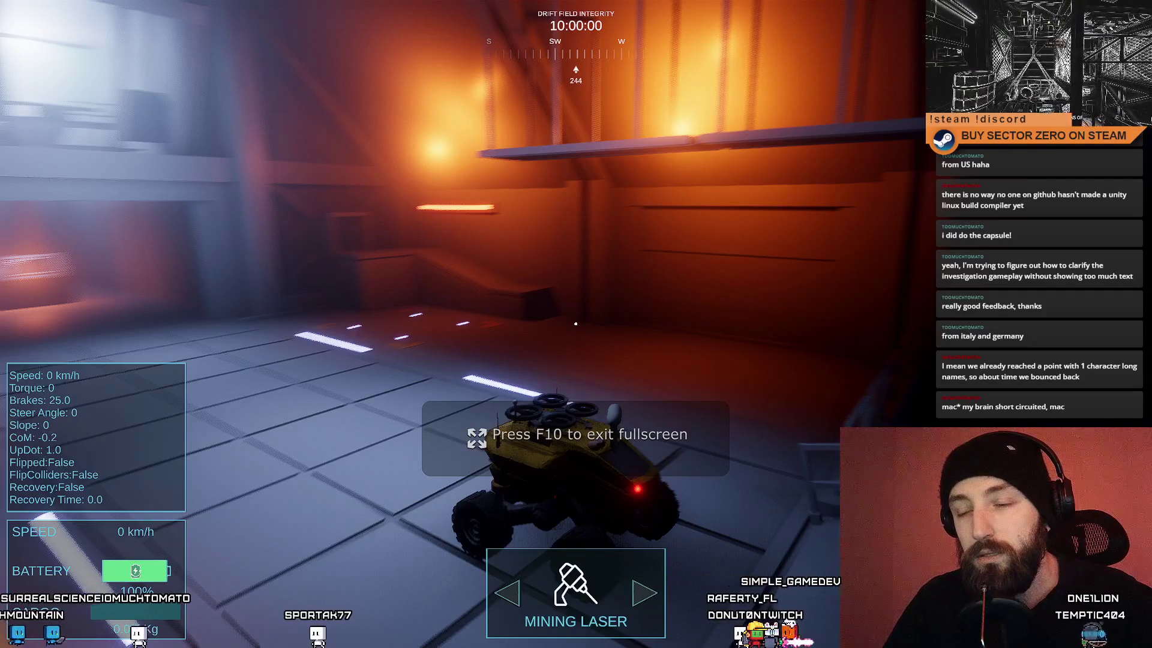
key(w)
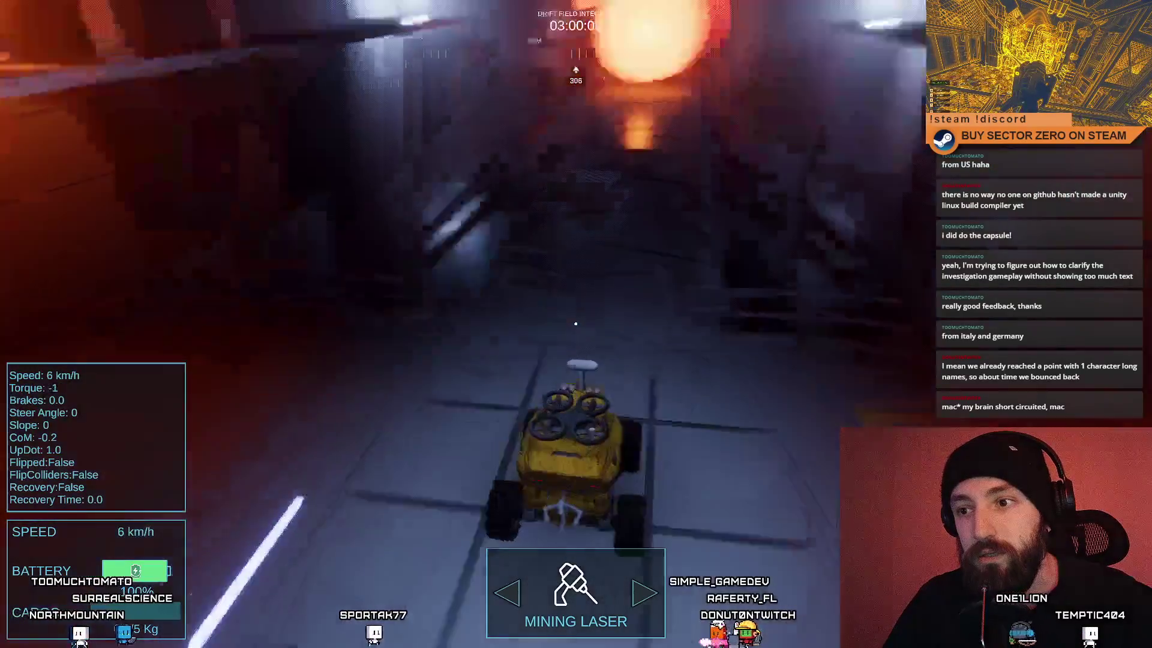
key(w)
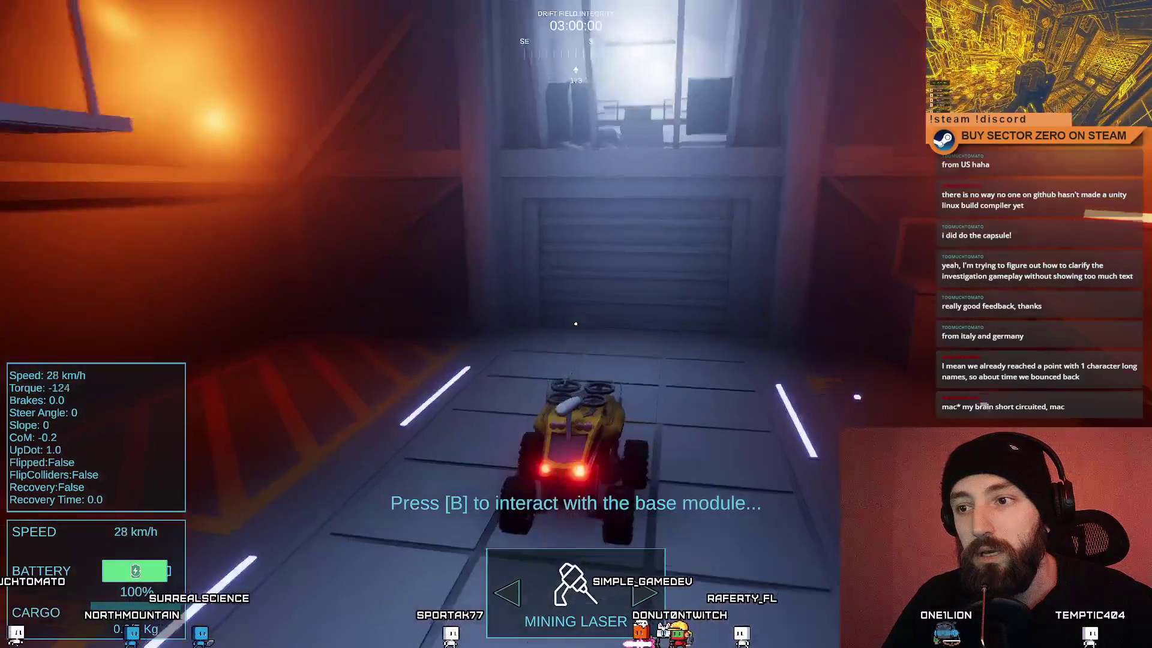
key(s)
key(a)
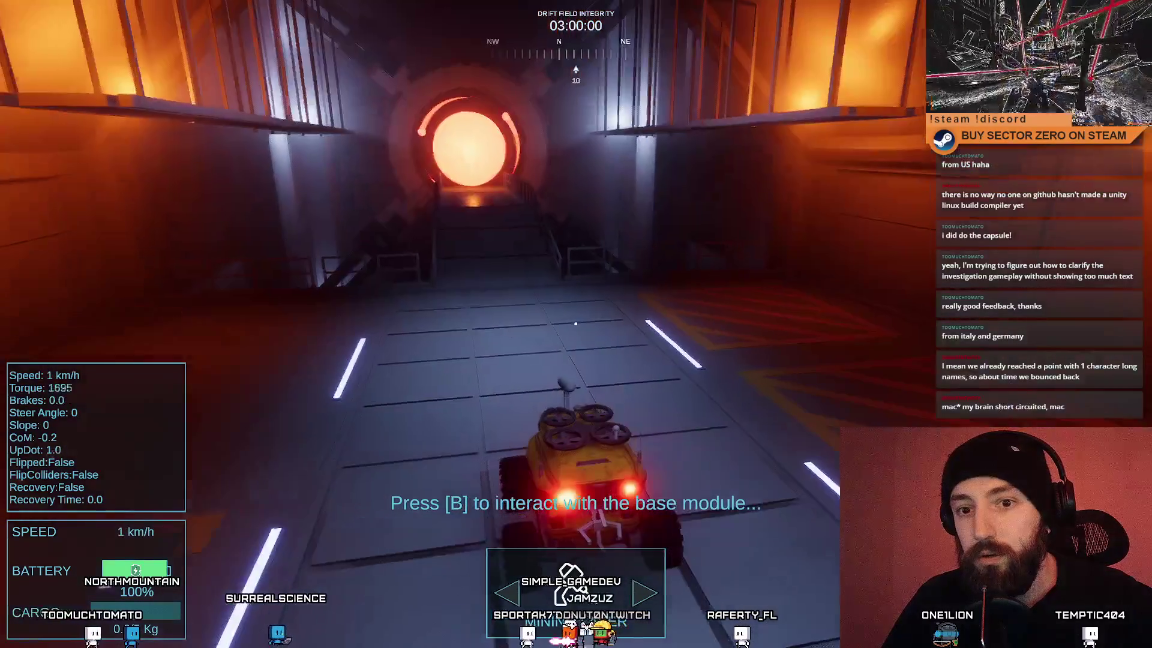
key(s)
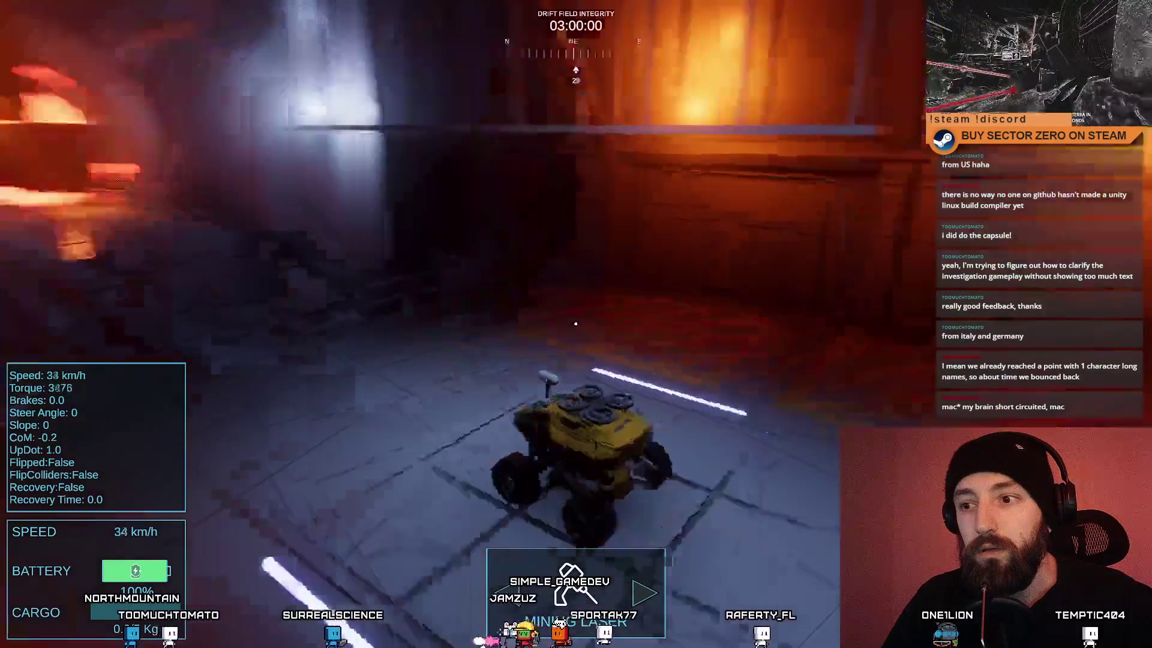
key(a)
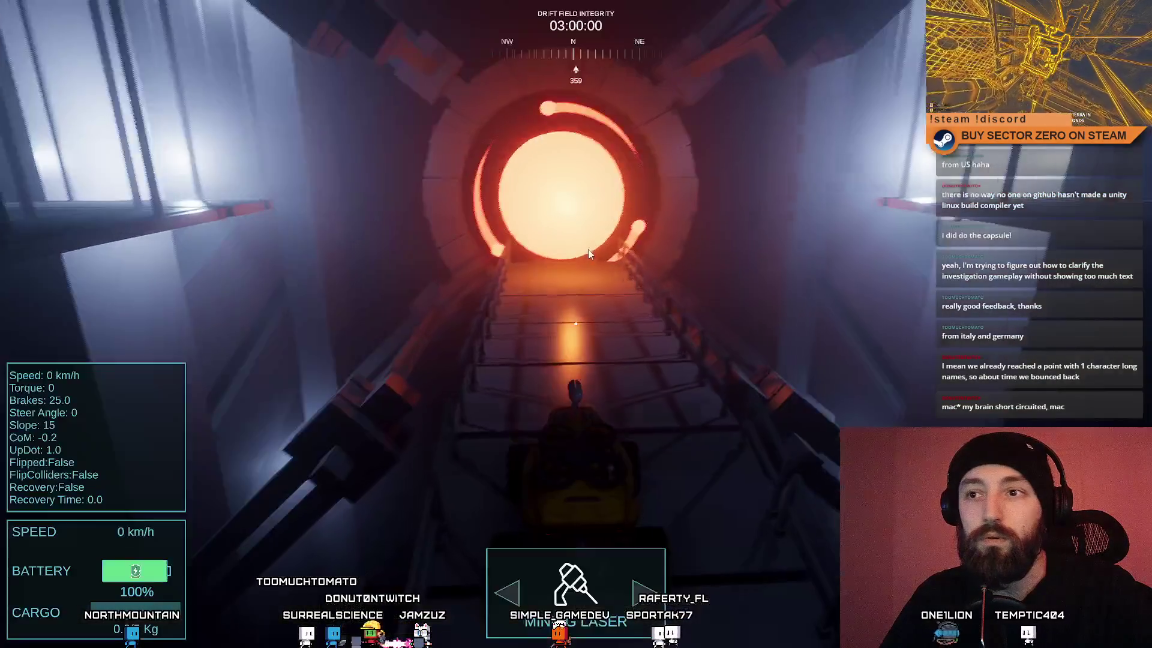
Step: Turn the rover back around and drive it up the walkway into the portal
click(588, 255)
key(s)
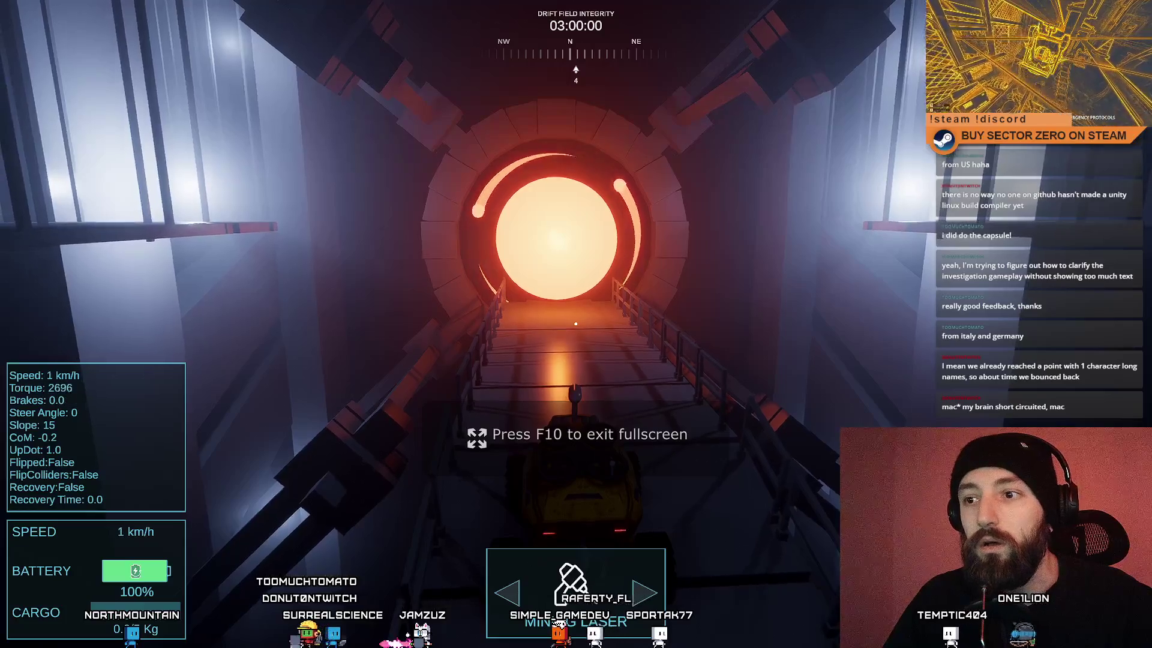
key(s)
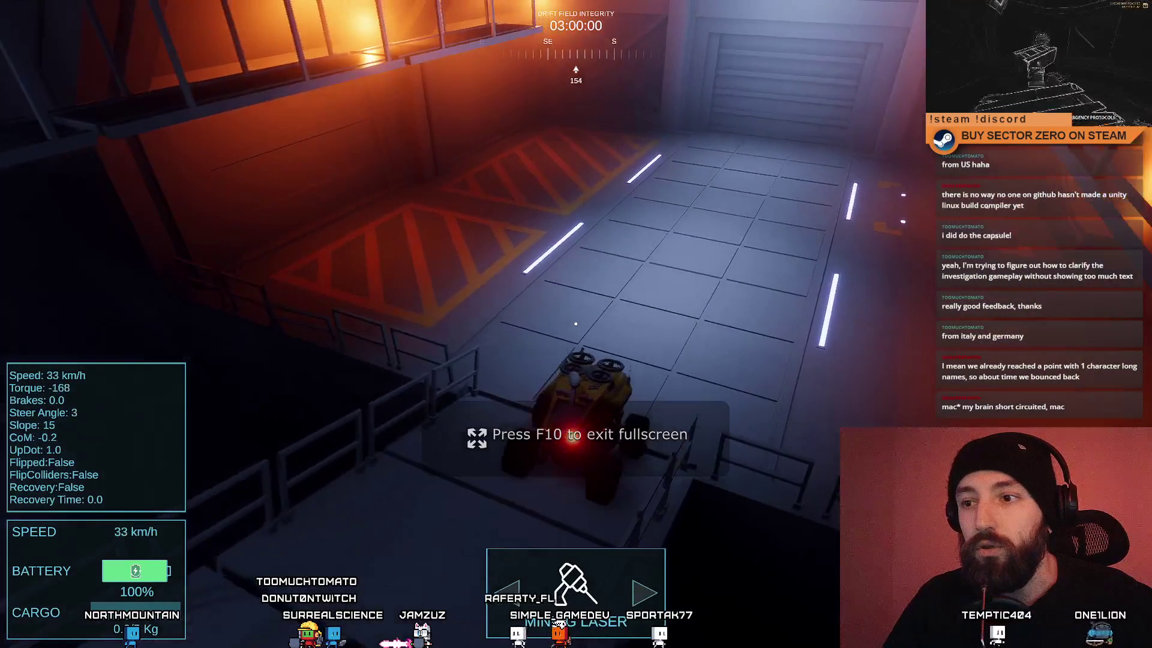
key(w)
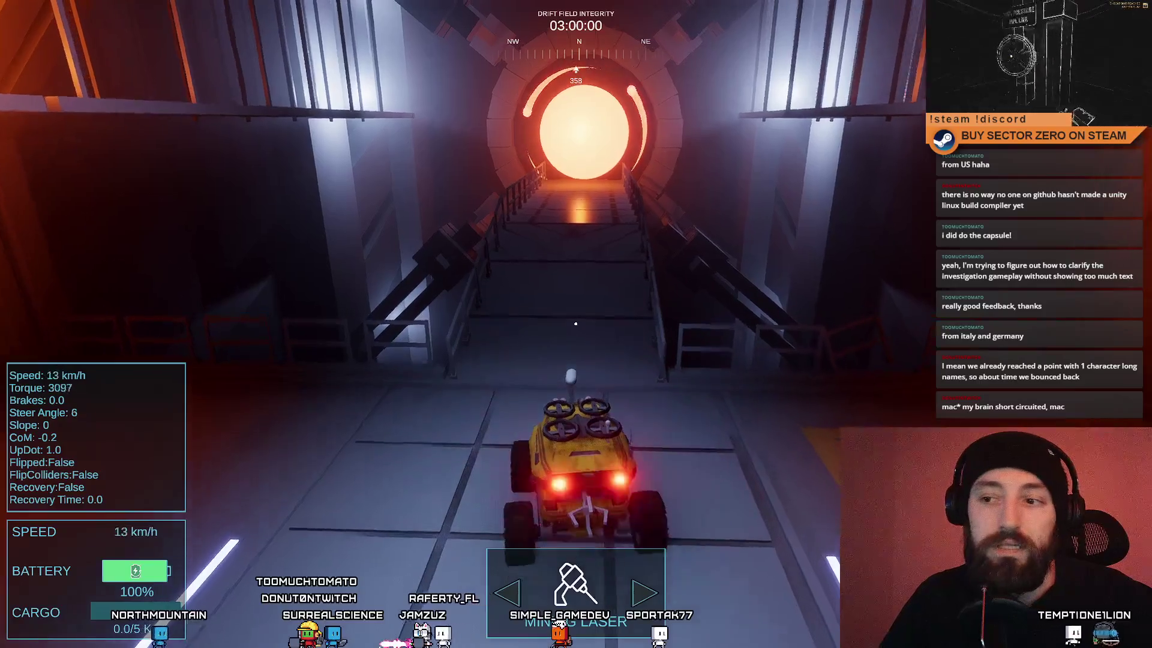
key(w)
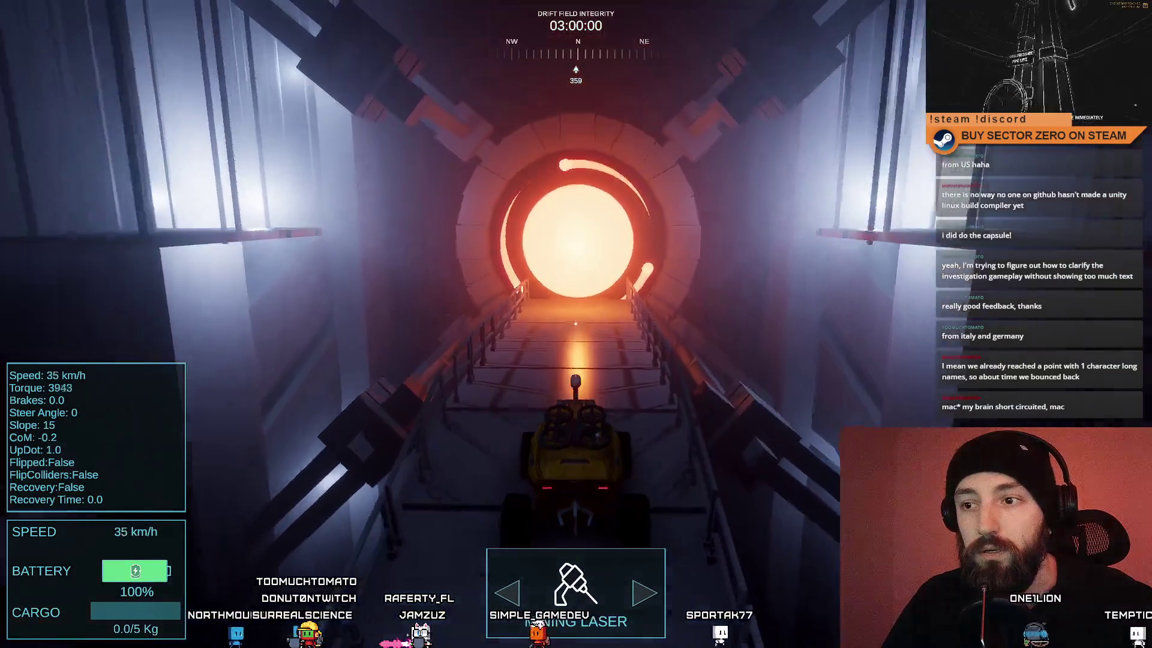
key(w)
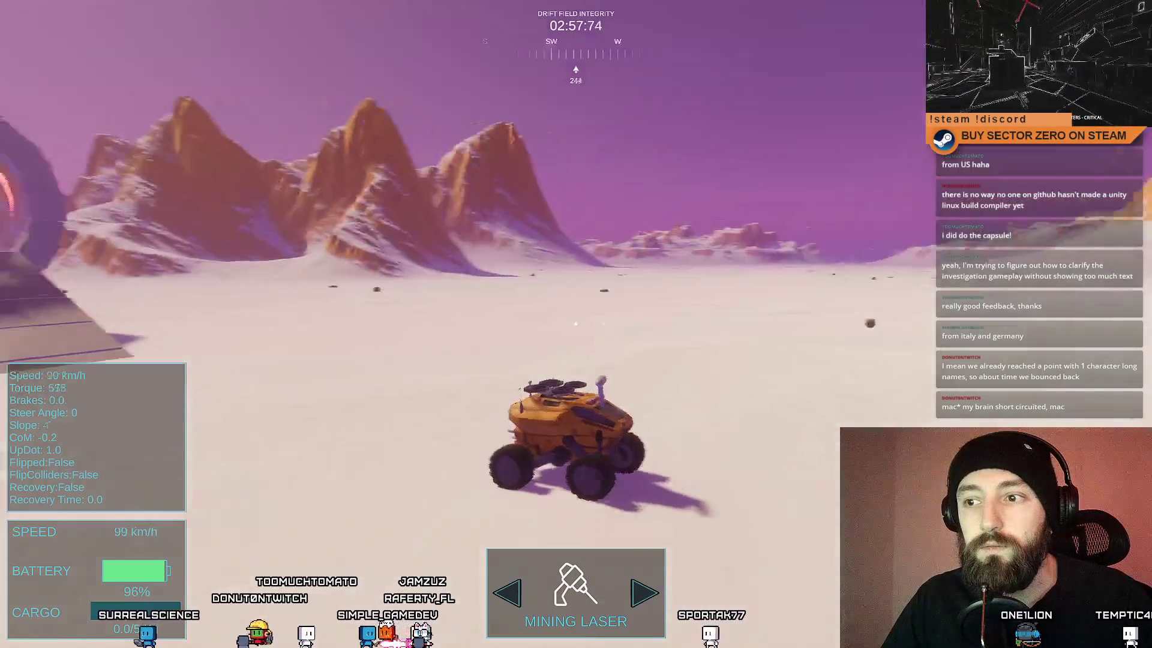
Step: Steer the rover left and right across the snowy plain past the portal ramp, then brake hard
key(d)
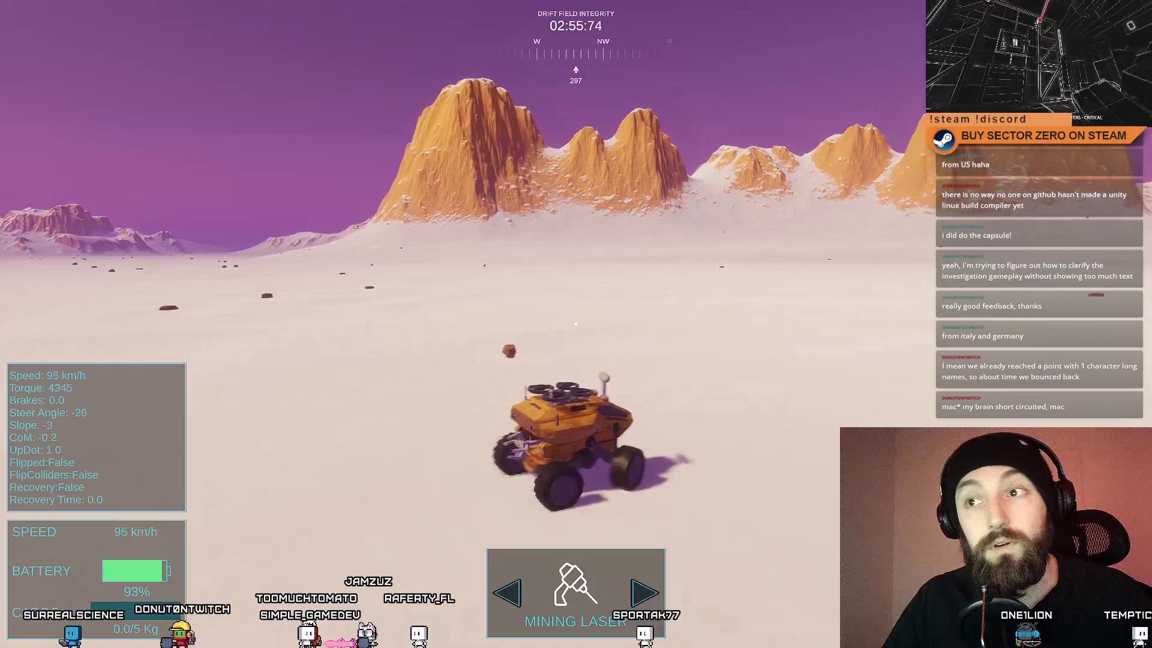
key(a)
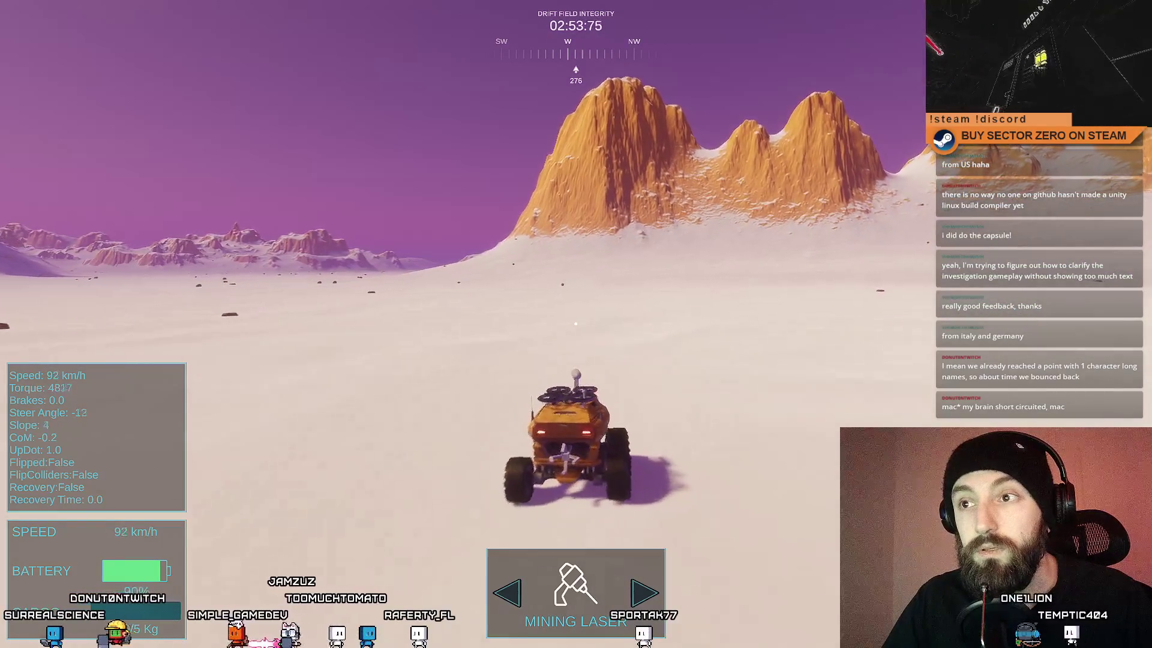
key(a)
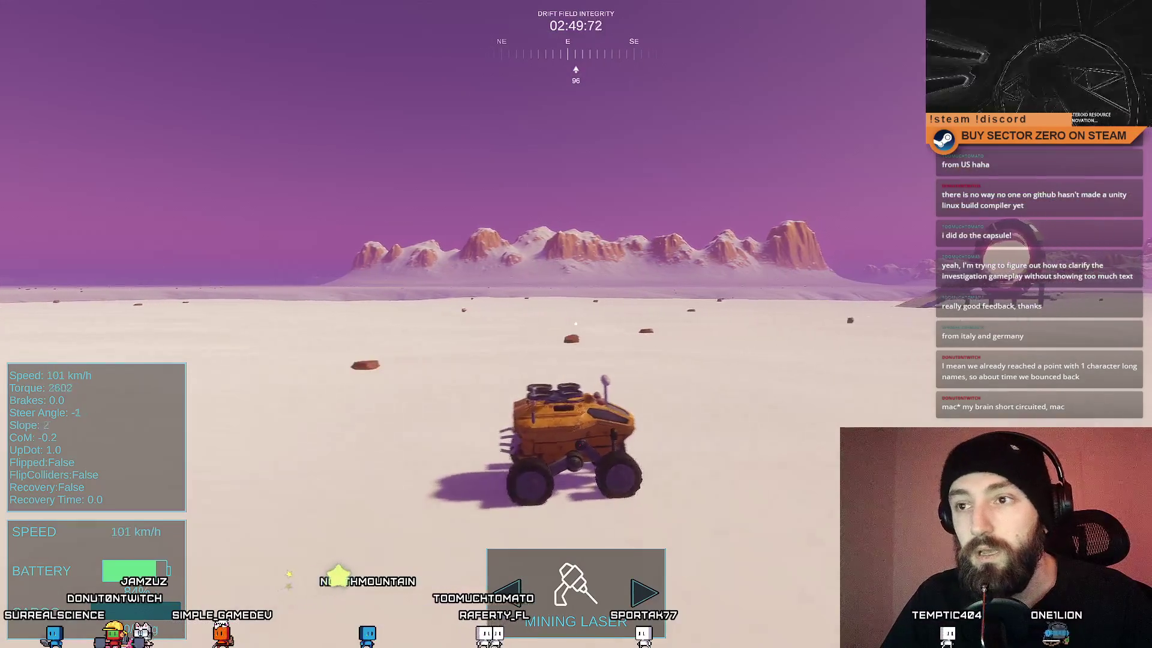
key(d)
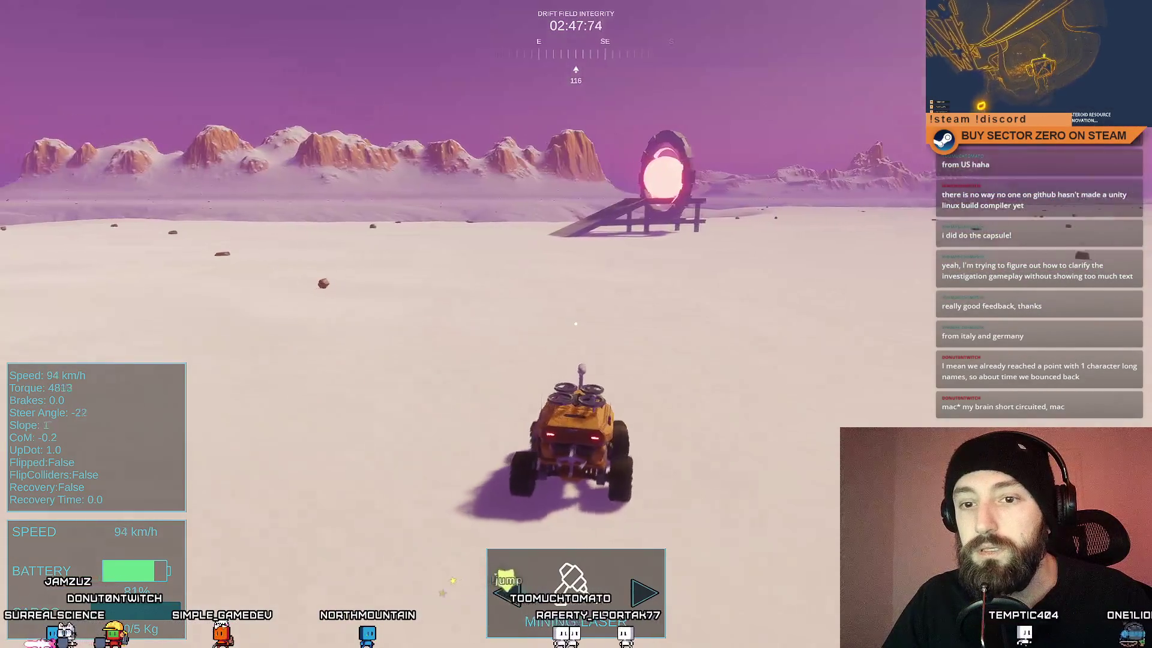
key(d)
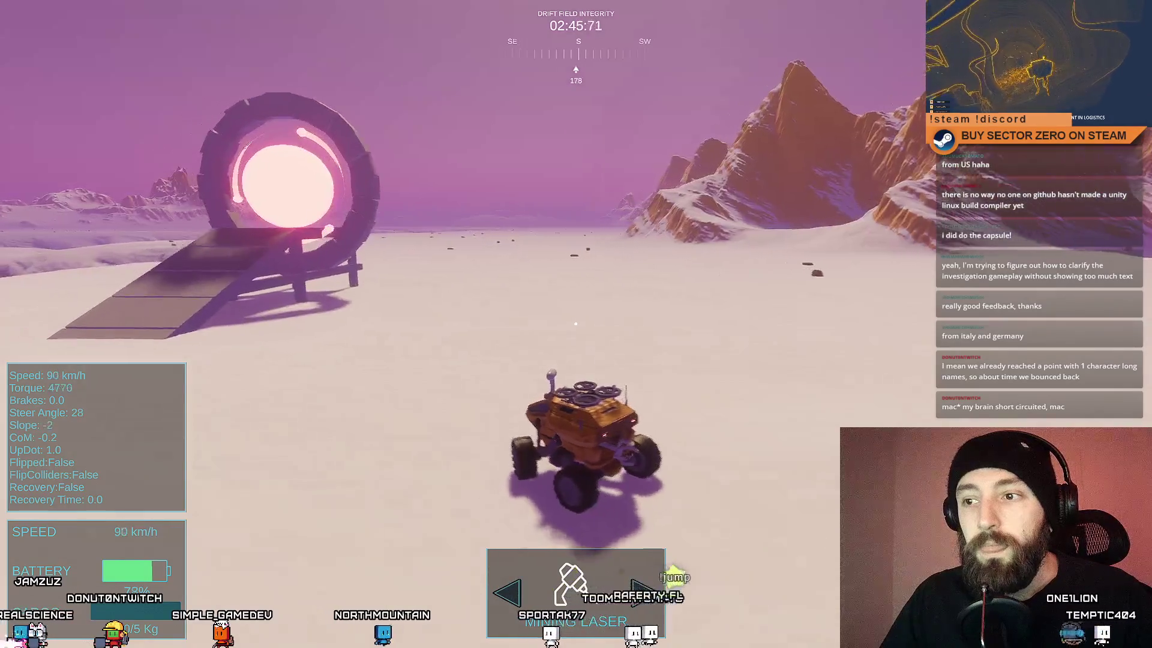
key(s)
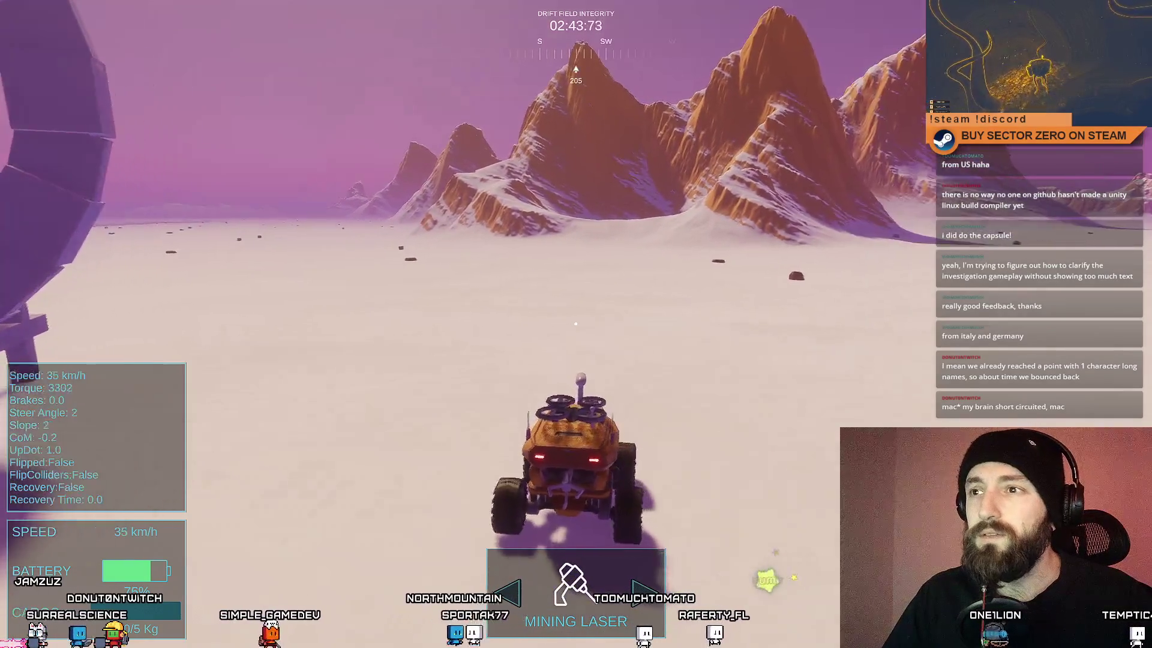
Step: Fly the drone forward over the snowy hills, then return to the rover's chase camera
key(f)
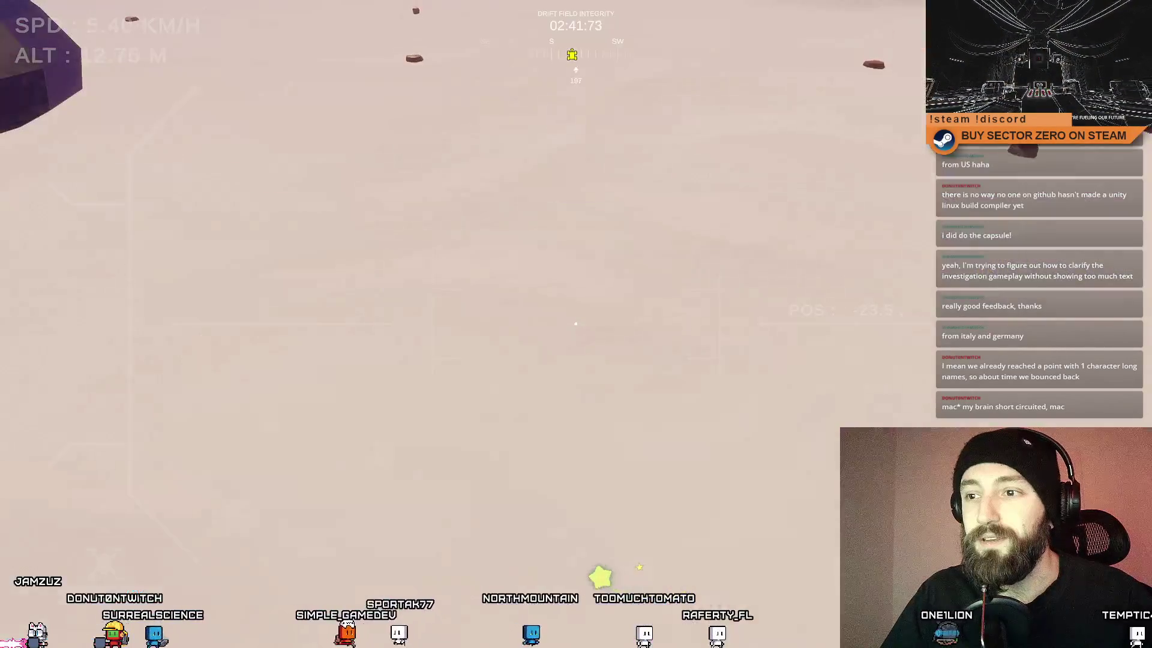
key(w)
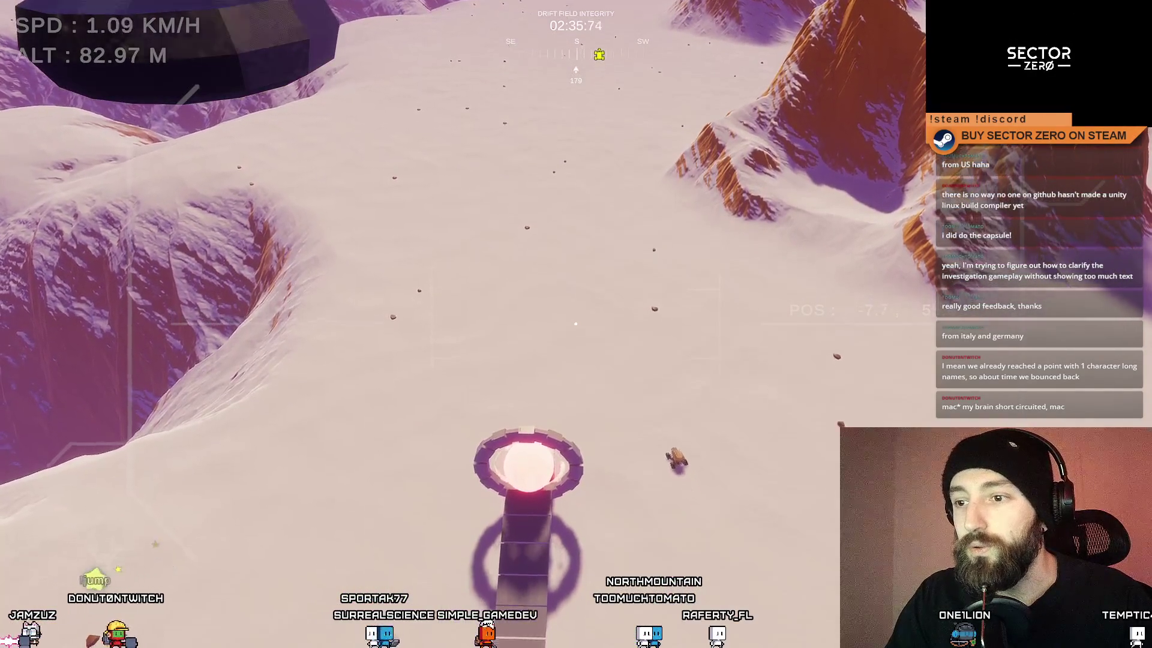
key(w)
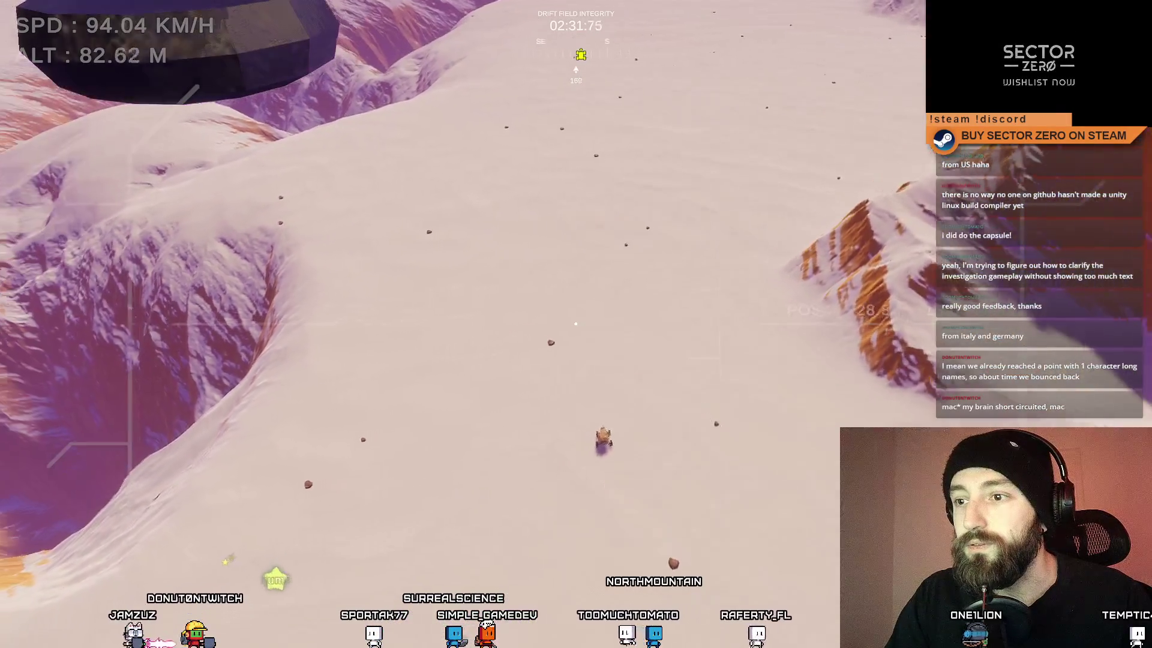
key(a)
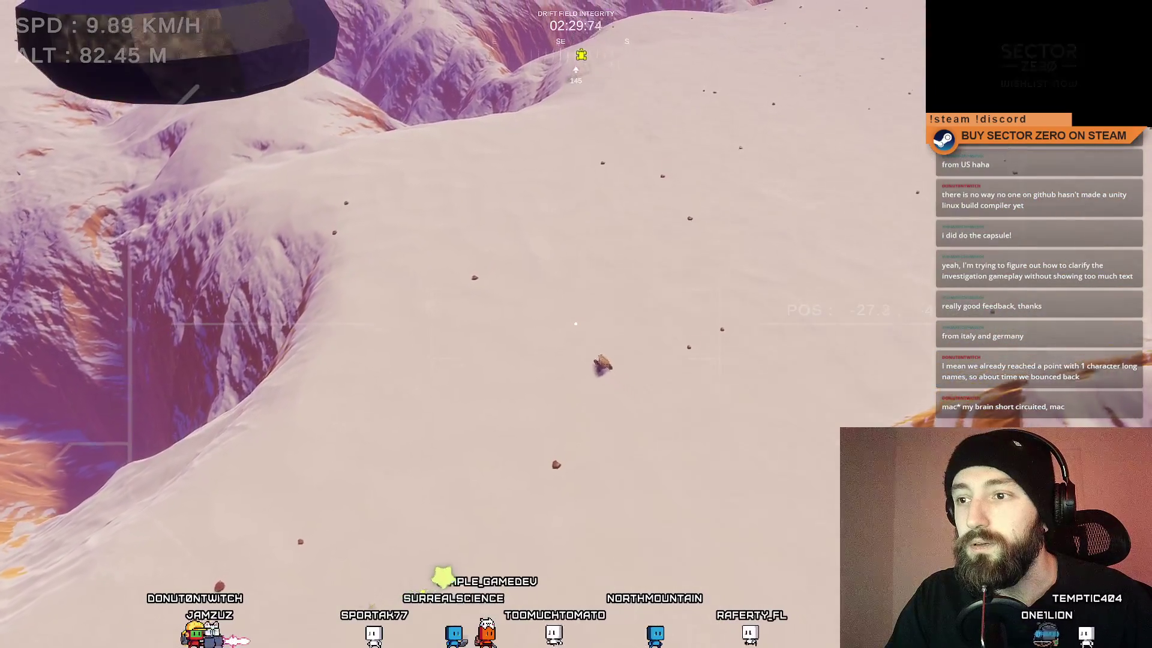
key(Tab)
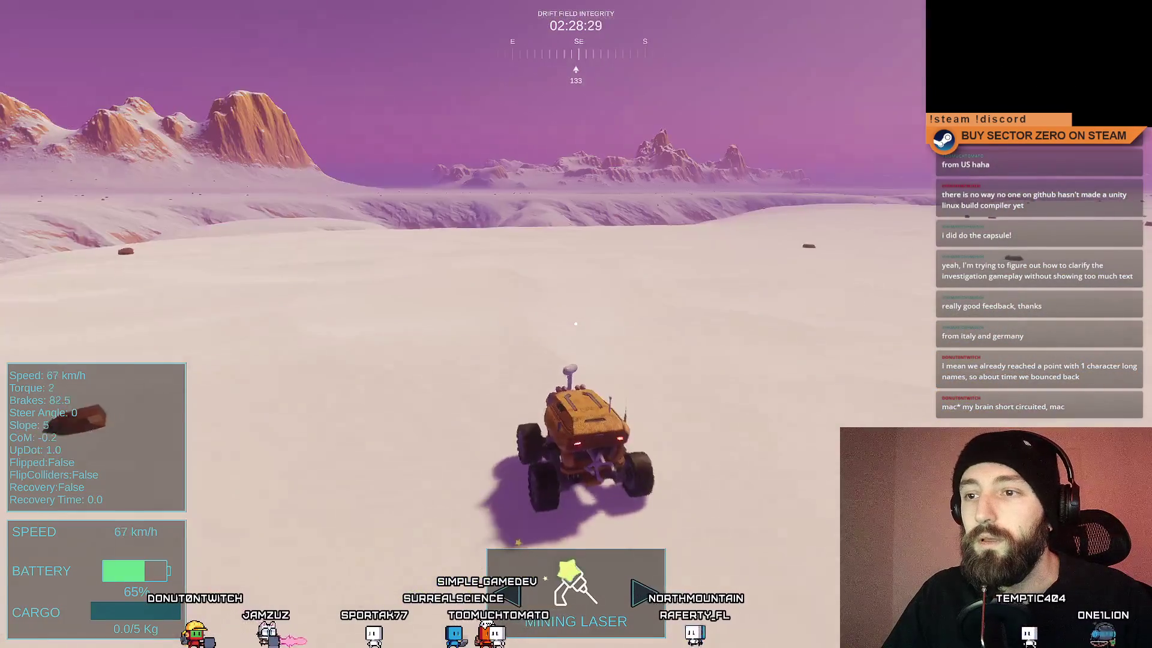
Step: Steer the rover up the slope and stop, then brake to deploy its chain and tow it forward
key(a)
key(w)
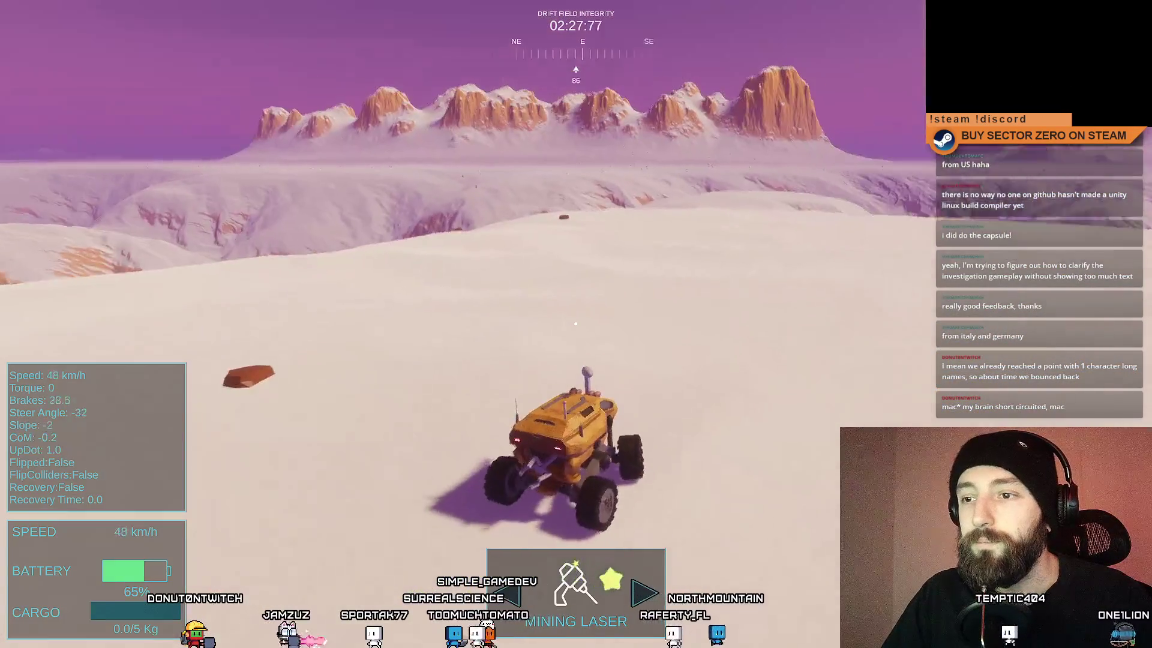
key(d)
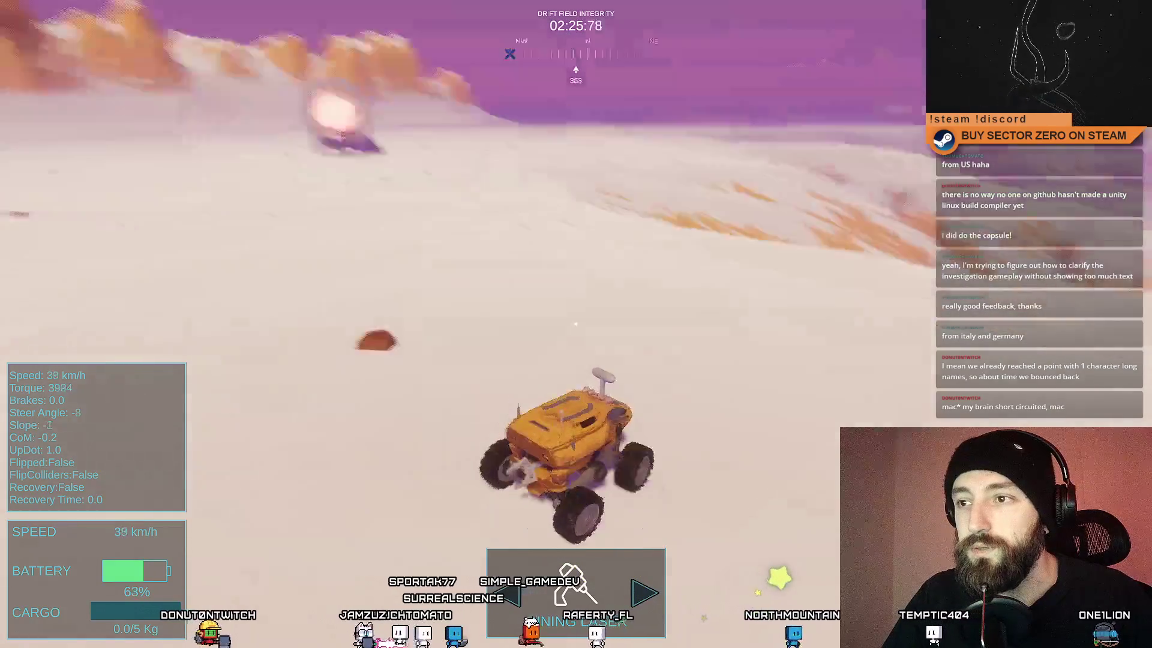
key(s)
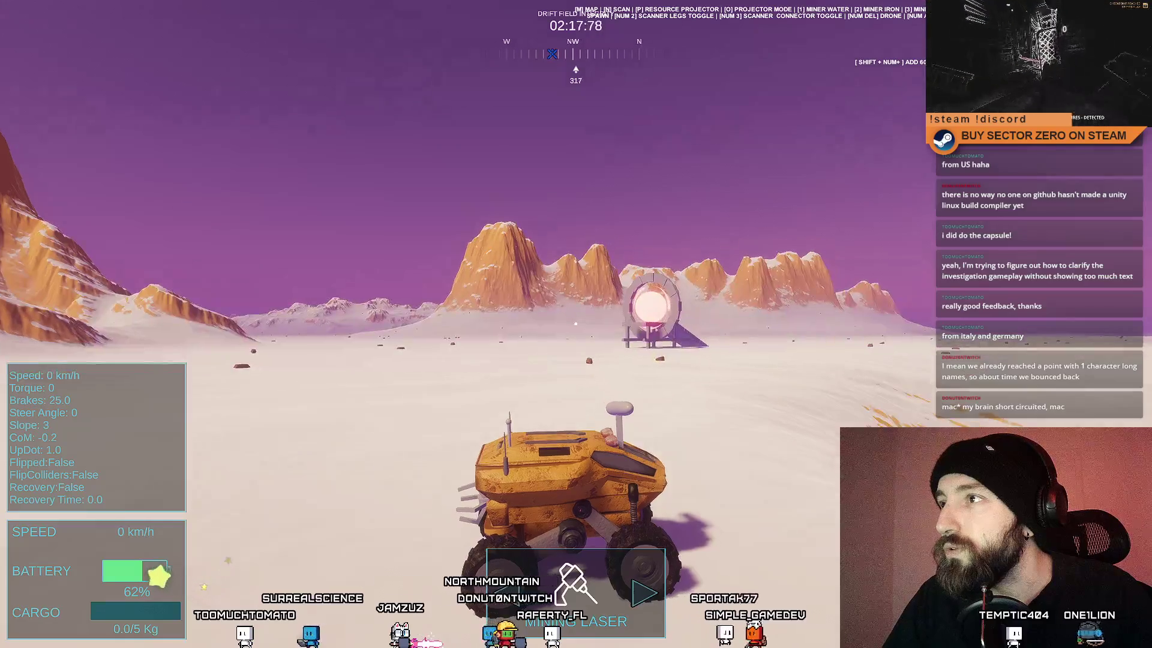
key(w)
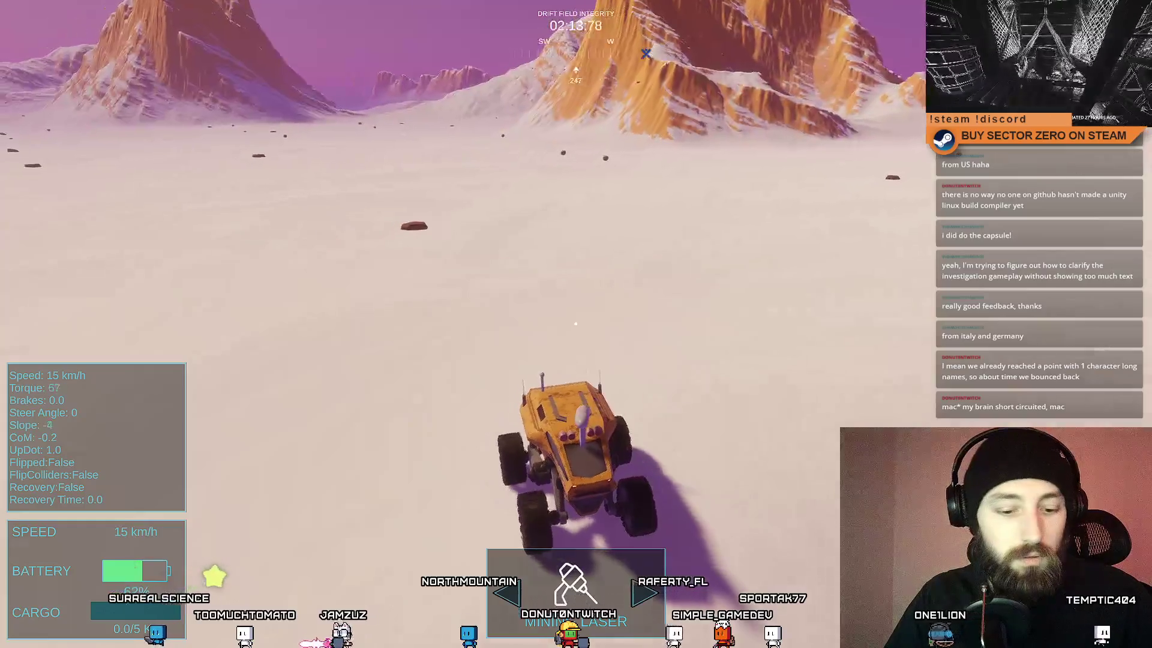
key(space)
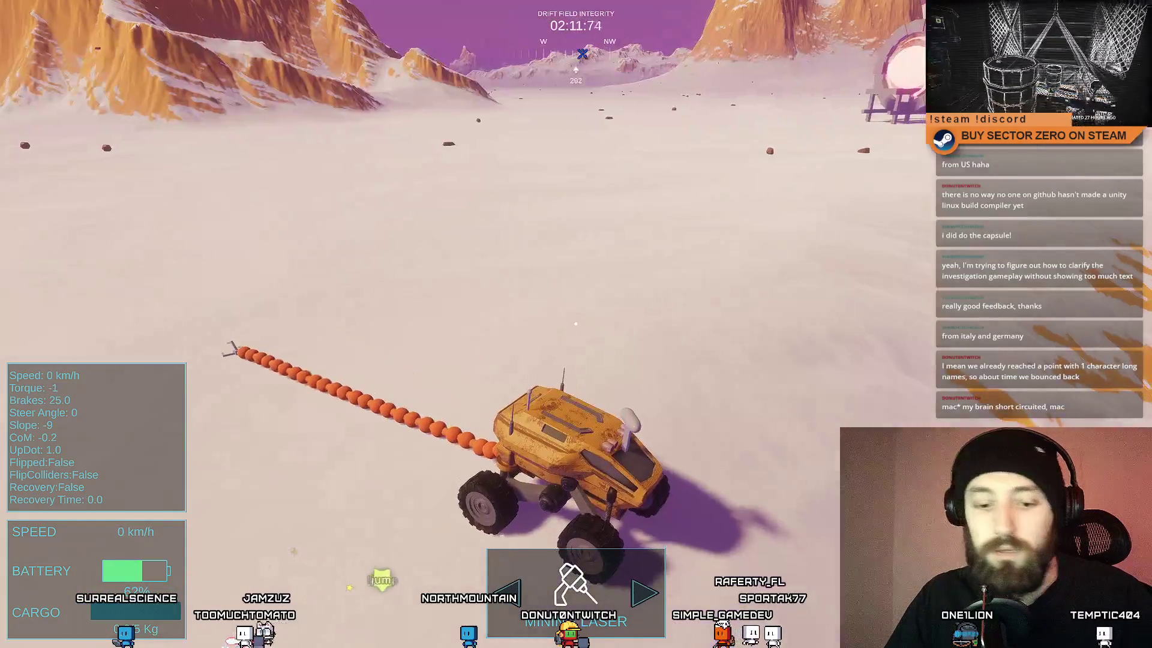
key(w)
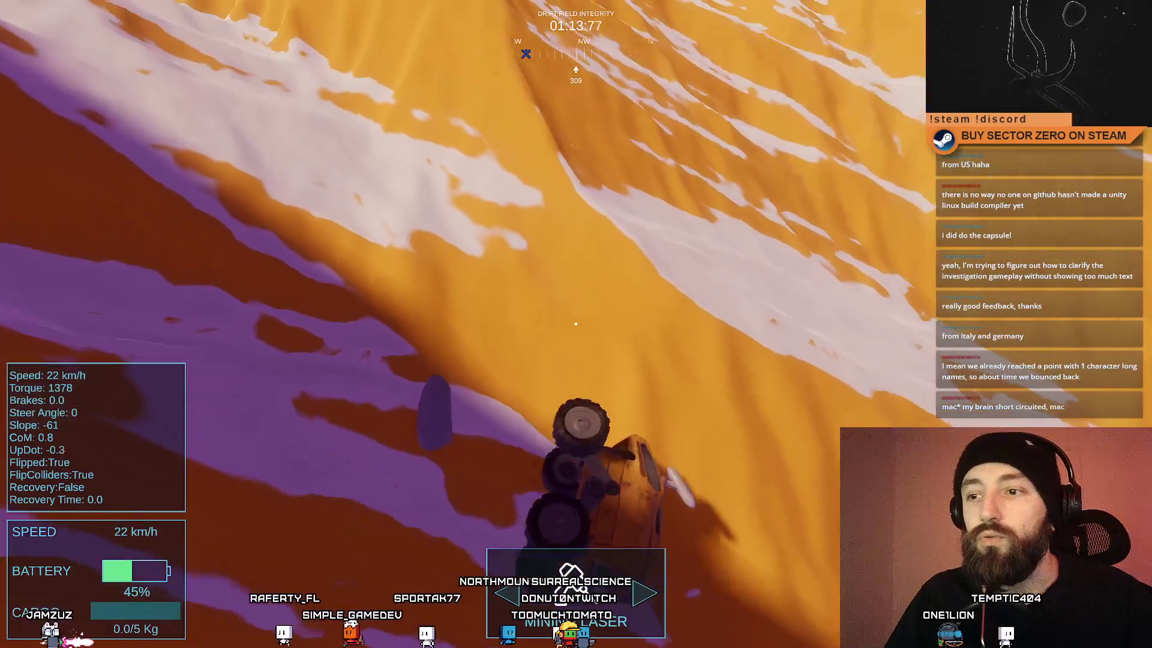
Step: Flip the overturned rover back upright
key(a)
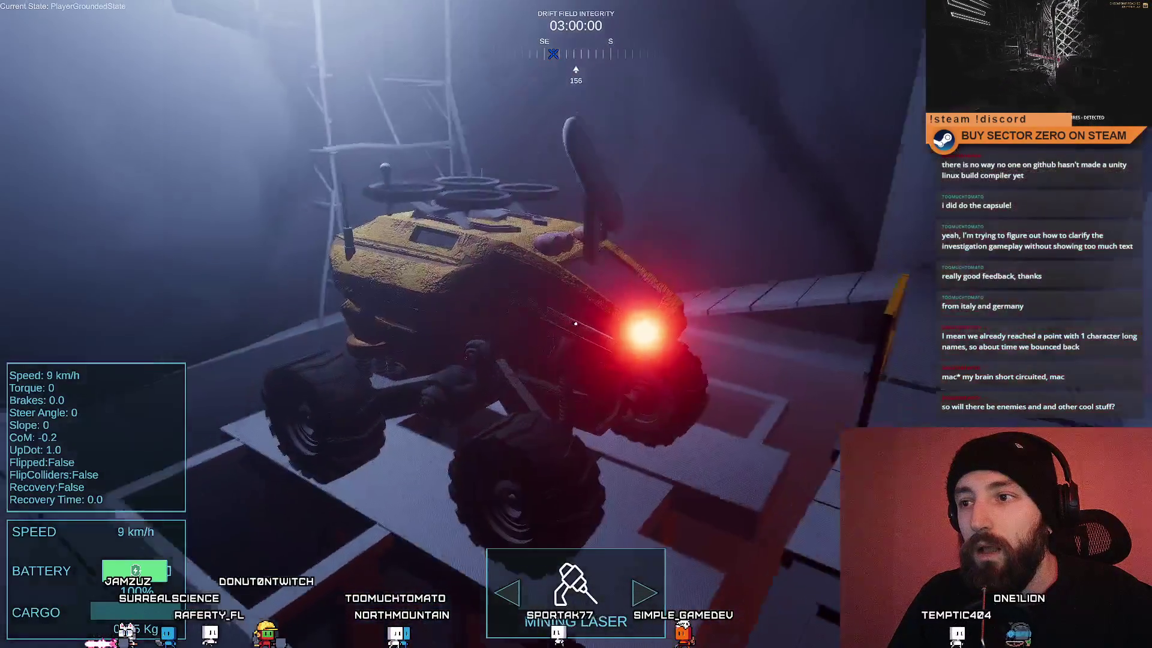
Step: Walk the player past the rover, up the railed ramp and along the corridor toward the green door
key(w)
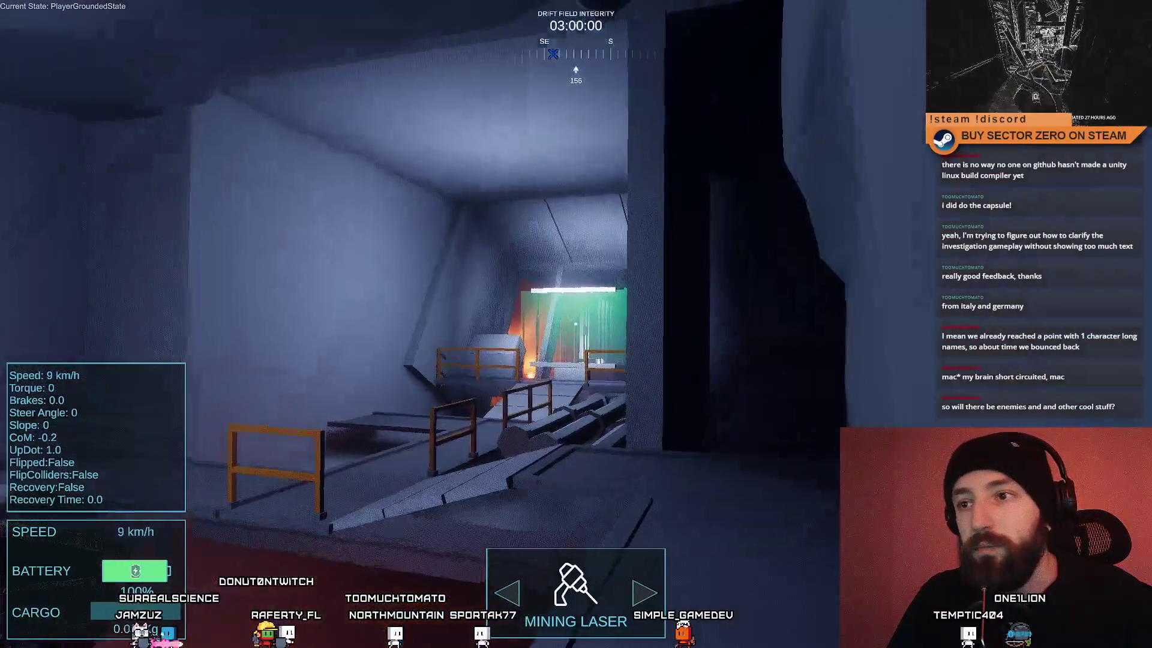
key(w)
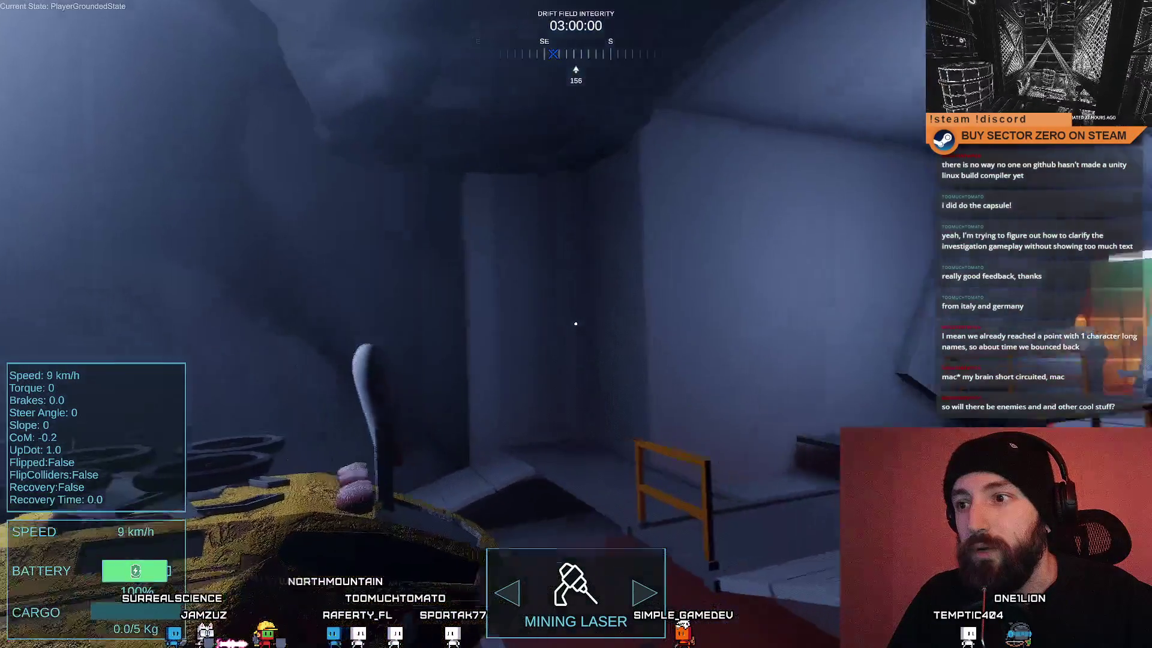
key(w)
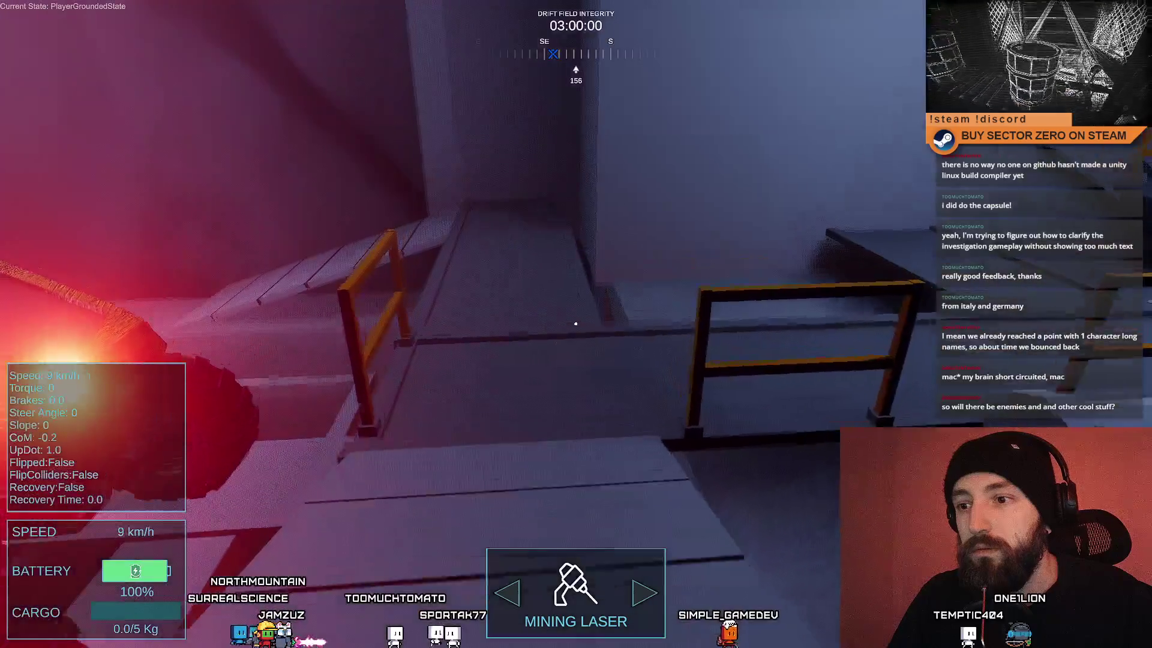
key(w)
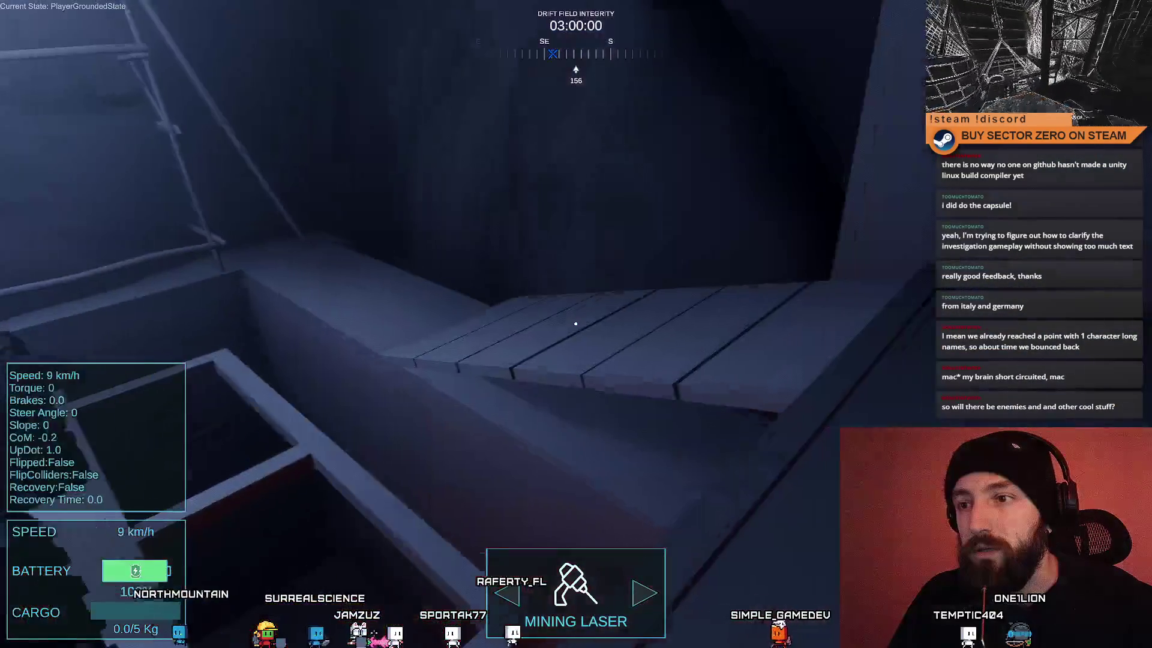
key(w)
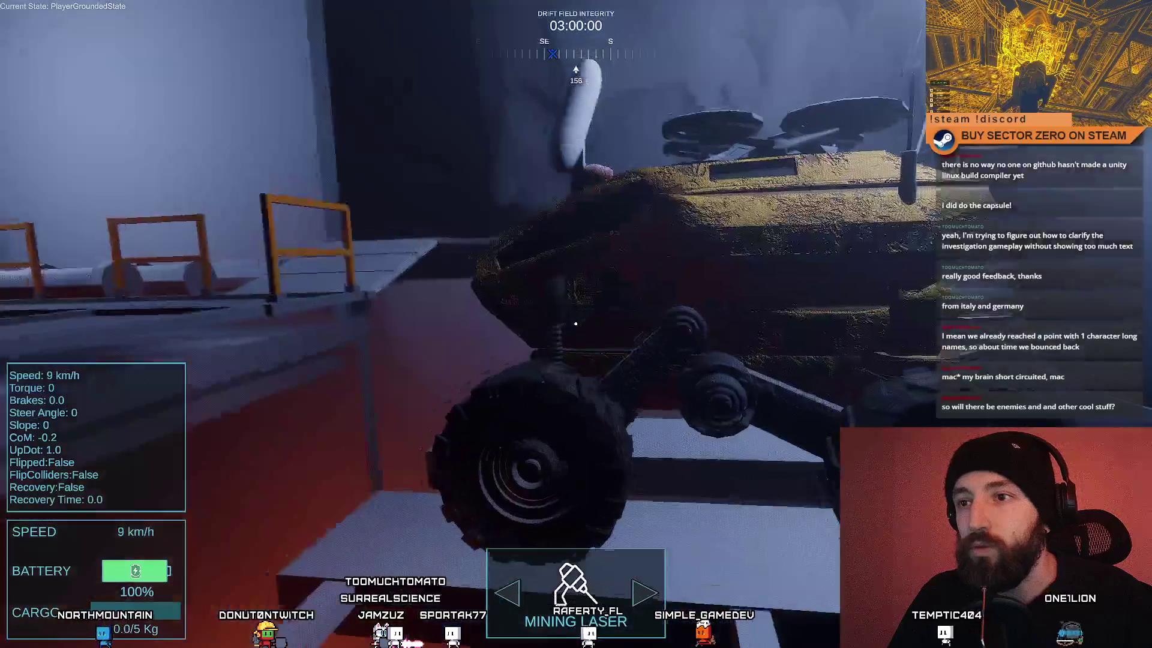
key(w)
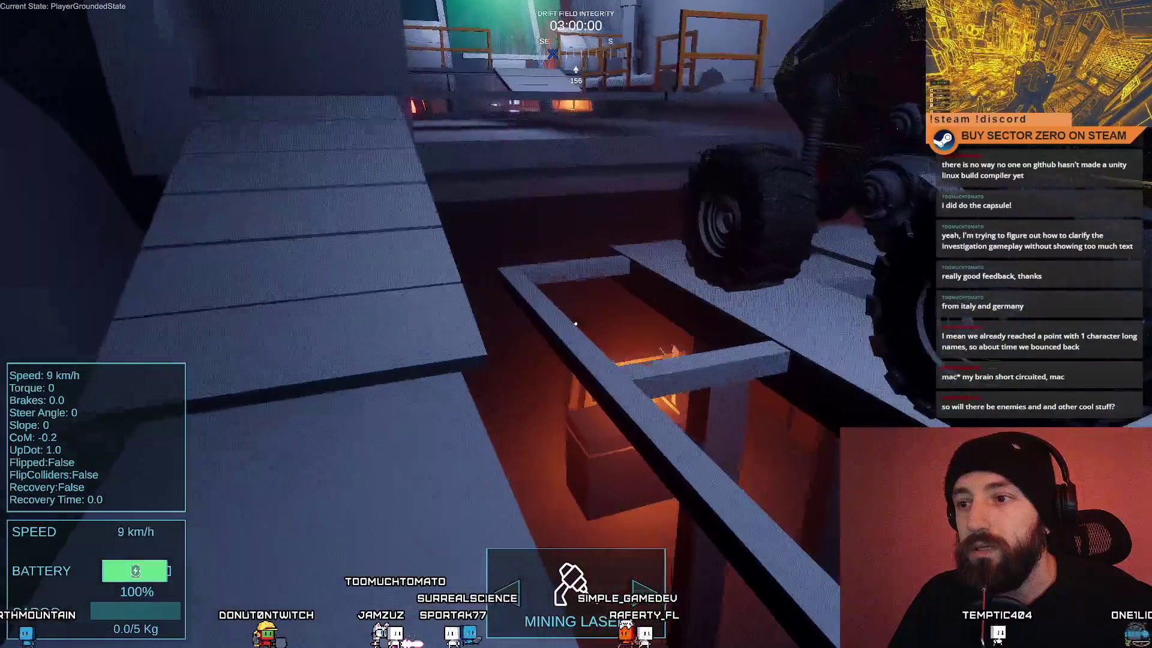
key(w)
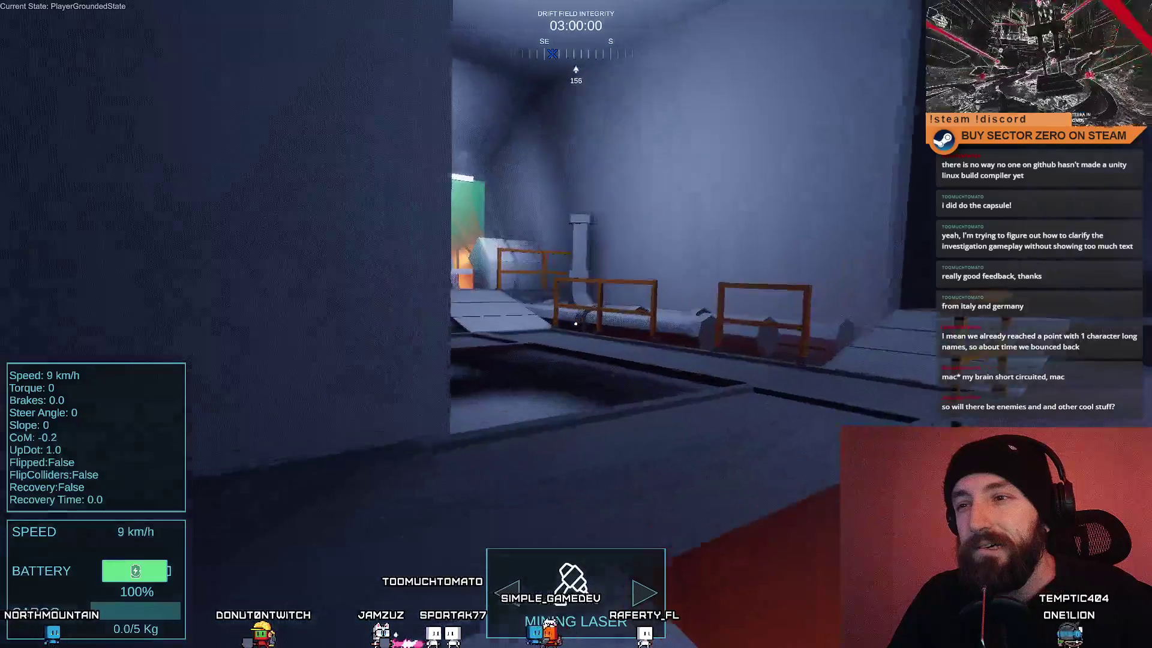
key(w)
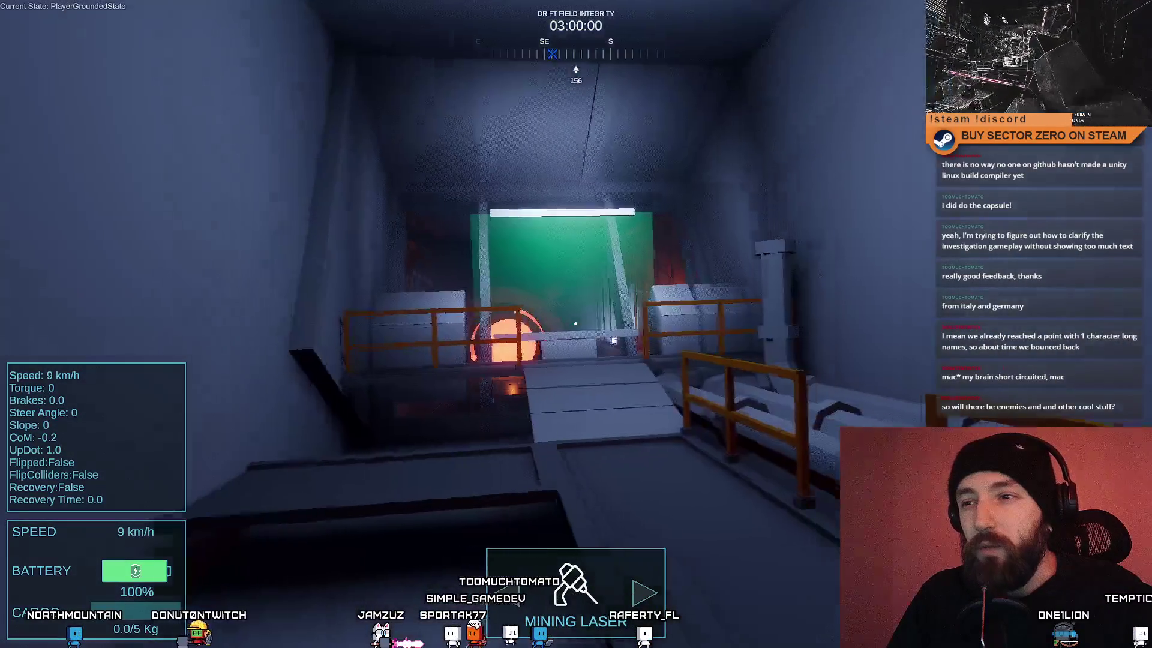
Step: In the windowed game, walk along the walkway to the orange portal and jump toward the dark corridor
key(F11)
click(764, 336)
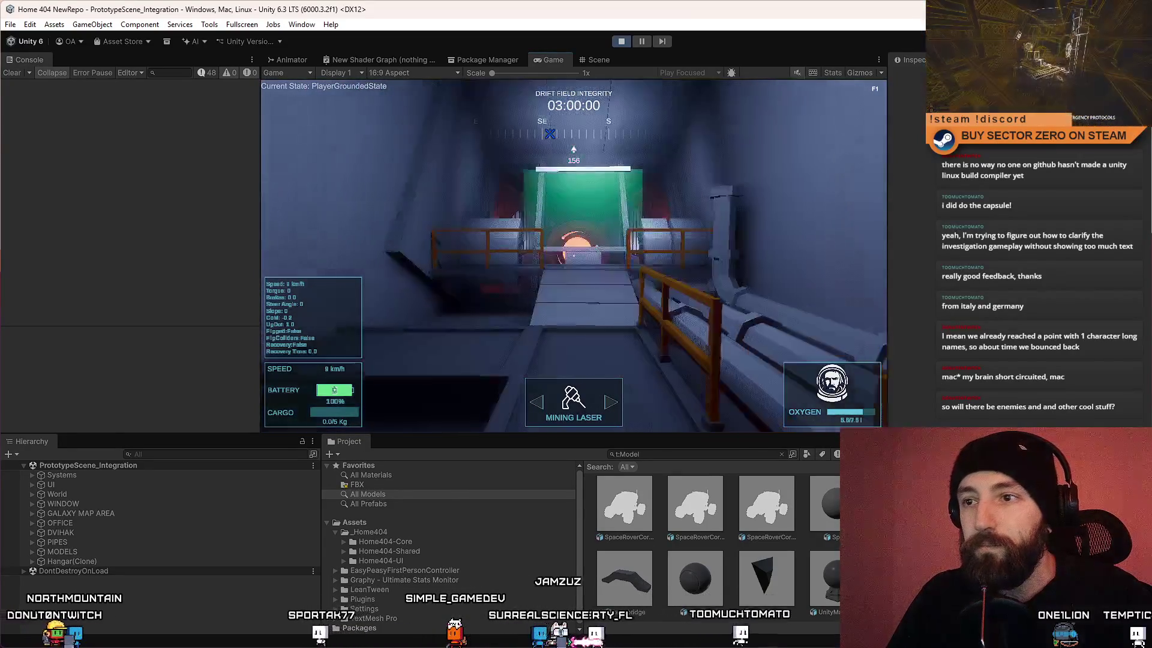
key(w)
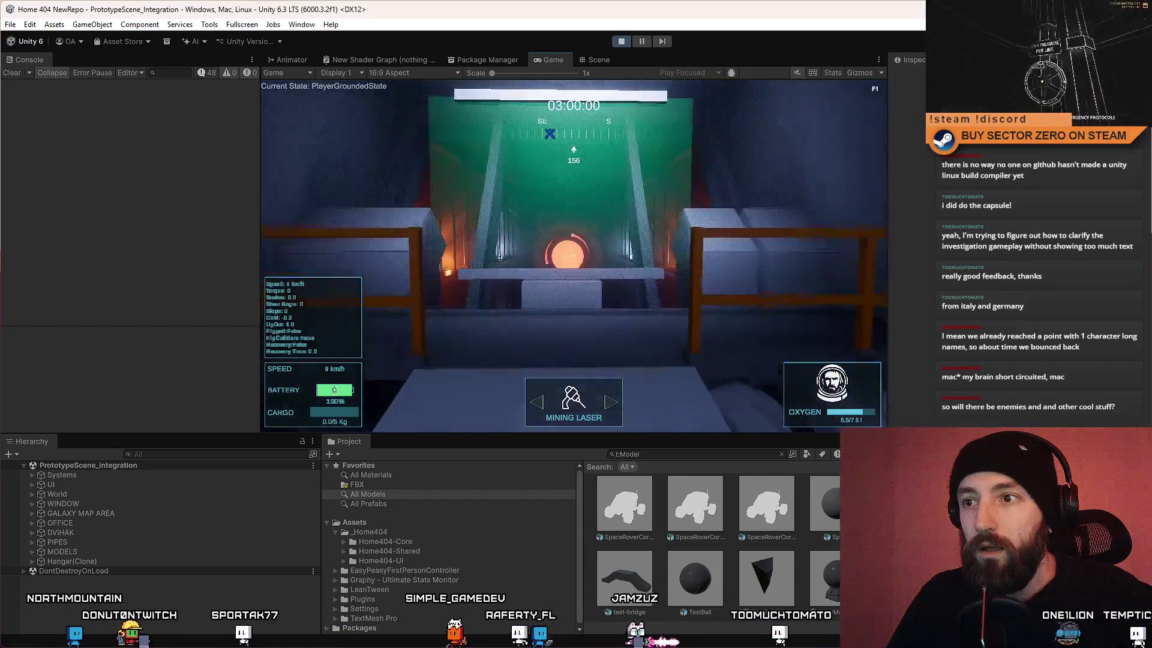
key(w)
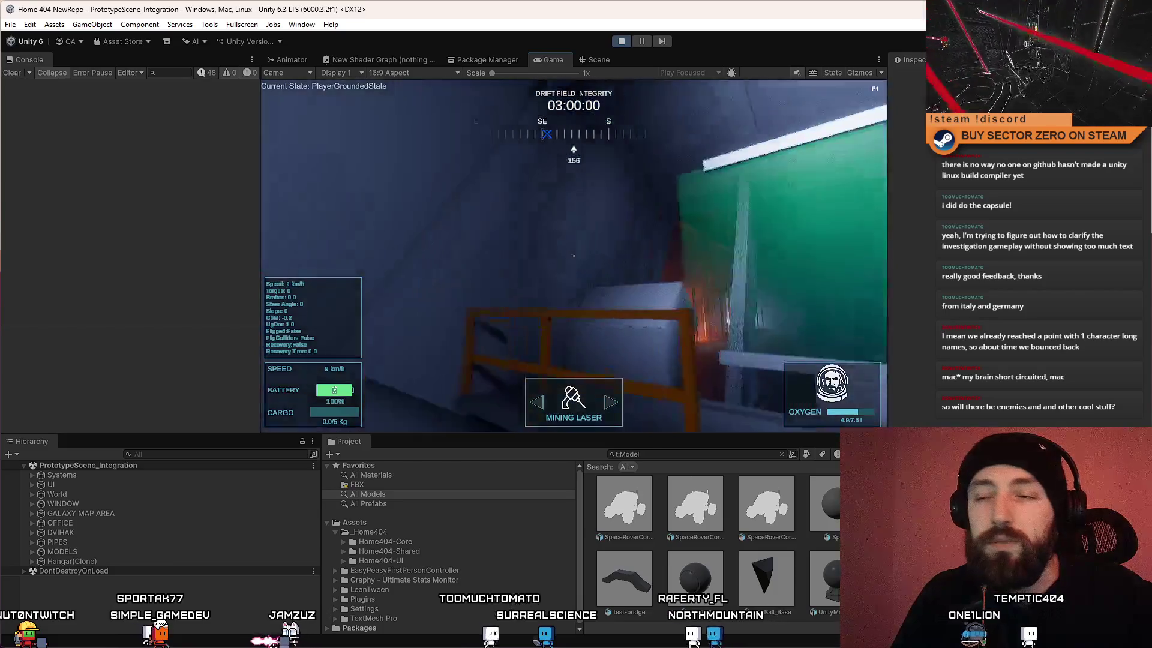
key(space)
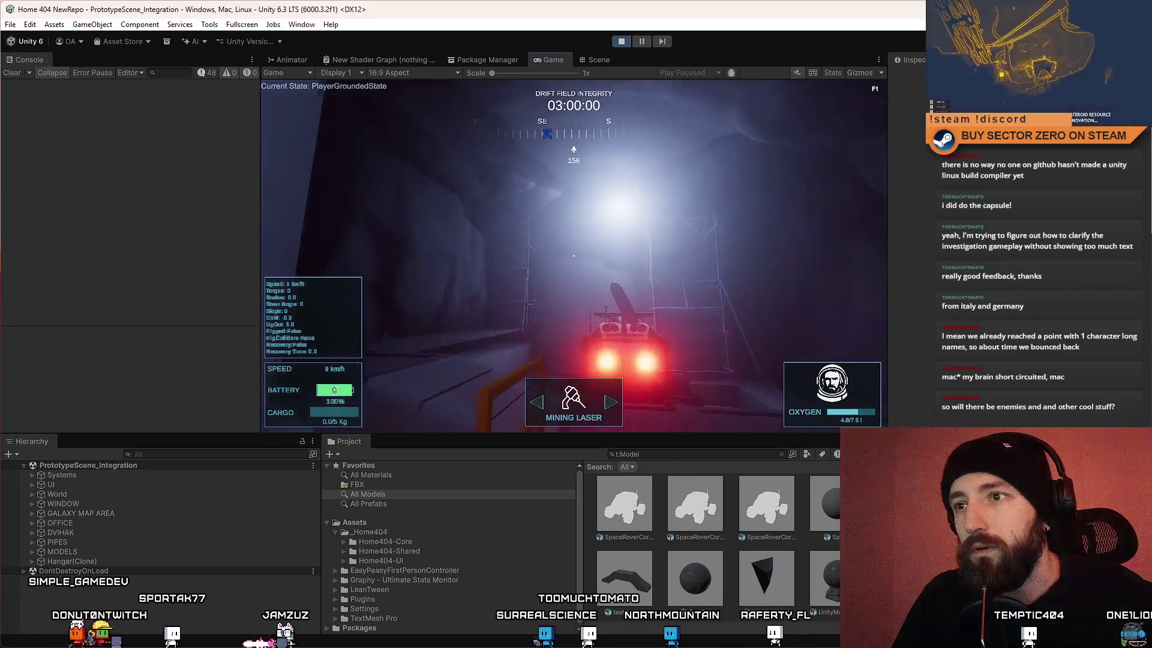
Step: Leave fullscreen and stop Play mode, returning to the hangar in the Scene view
key(F10)
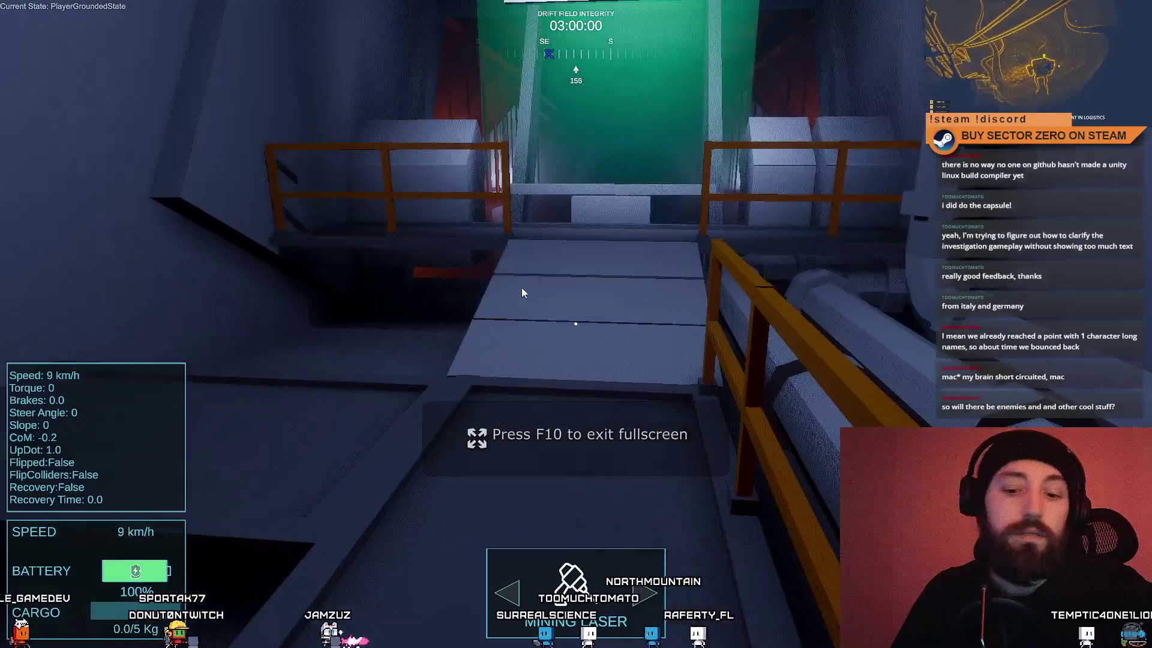
key(F10)
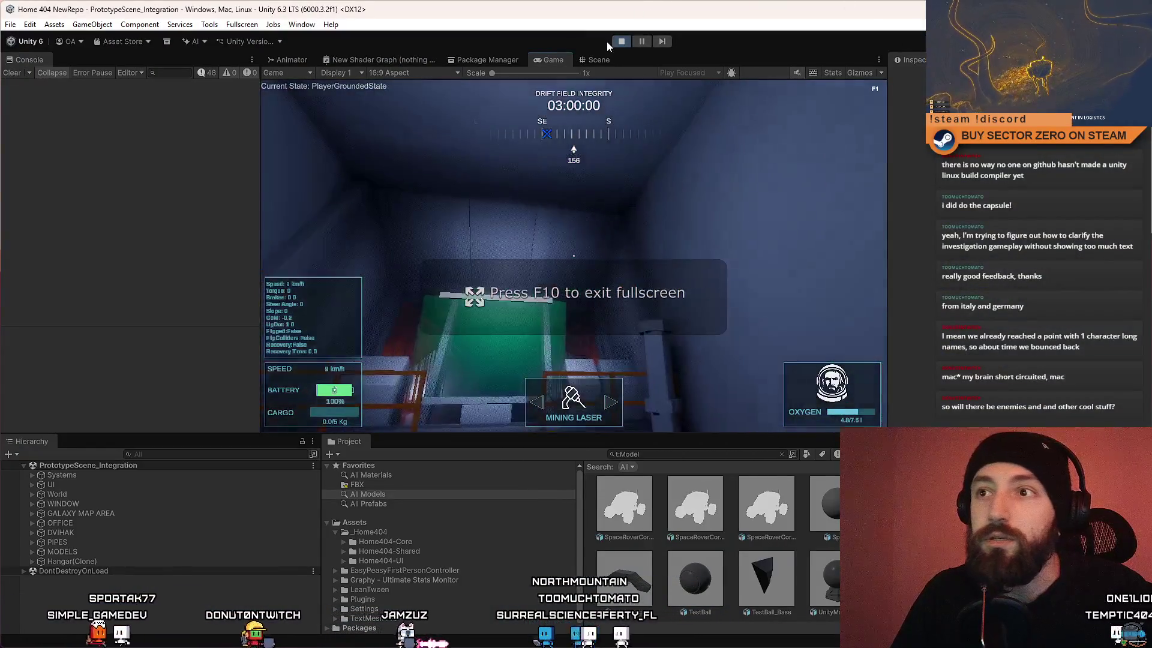
click(615, 41)
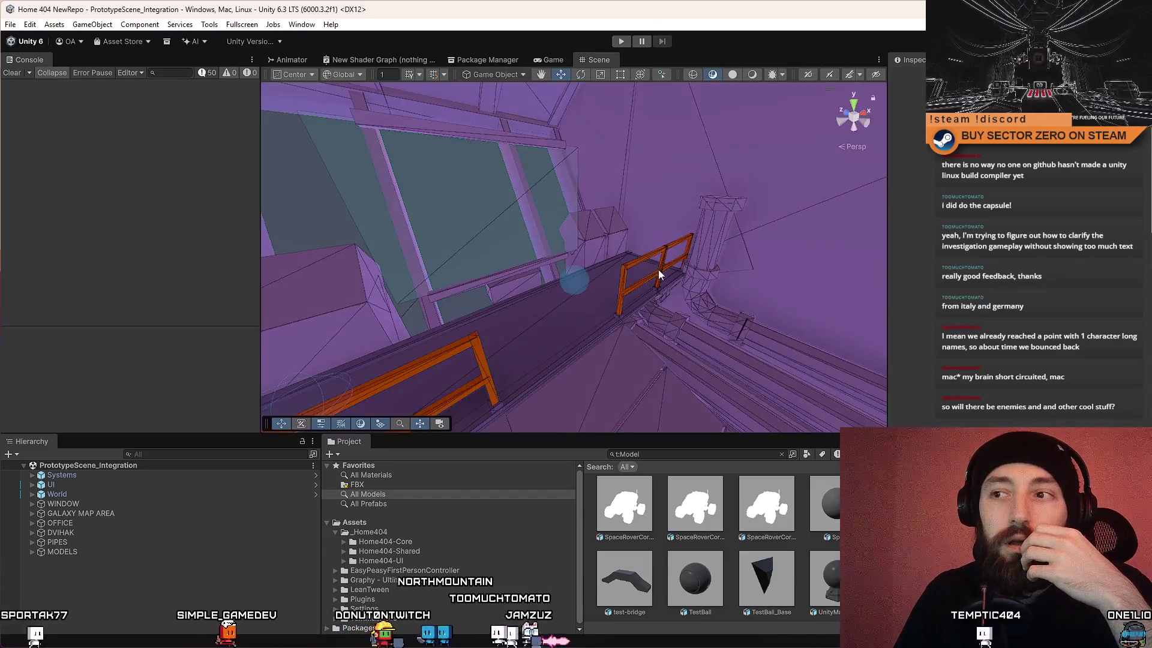
mouse_move(658, 268)
mouse_down()
mouse_move(650, 287)
mouse_move(681, 288)
mouse_move(690, 303)
mouse_move(716, 280)
mouse_move(576, 282)
mouse_up()
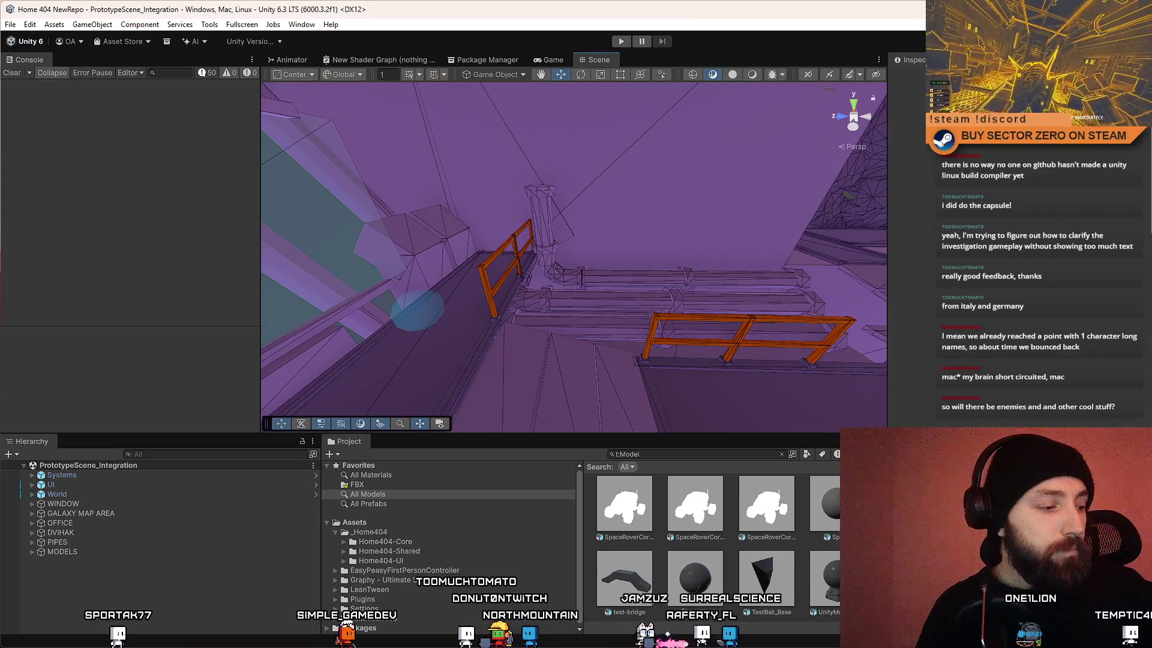
Step: Fly the scene camera along the orange-railed walkways toward the large hangar window
mouse_move(385, 193)
mouse_down()
mouse_move(565, 184)
mouse_move(876, 224)
mouse_move(441, 194)
mouse_move(333, 256)
mouse_move(245, 248)
mouse_move(386, 215)
mouse_up()
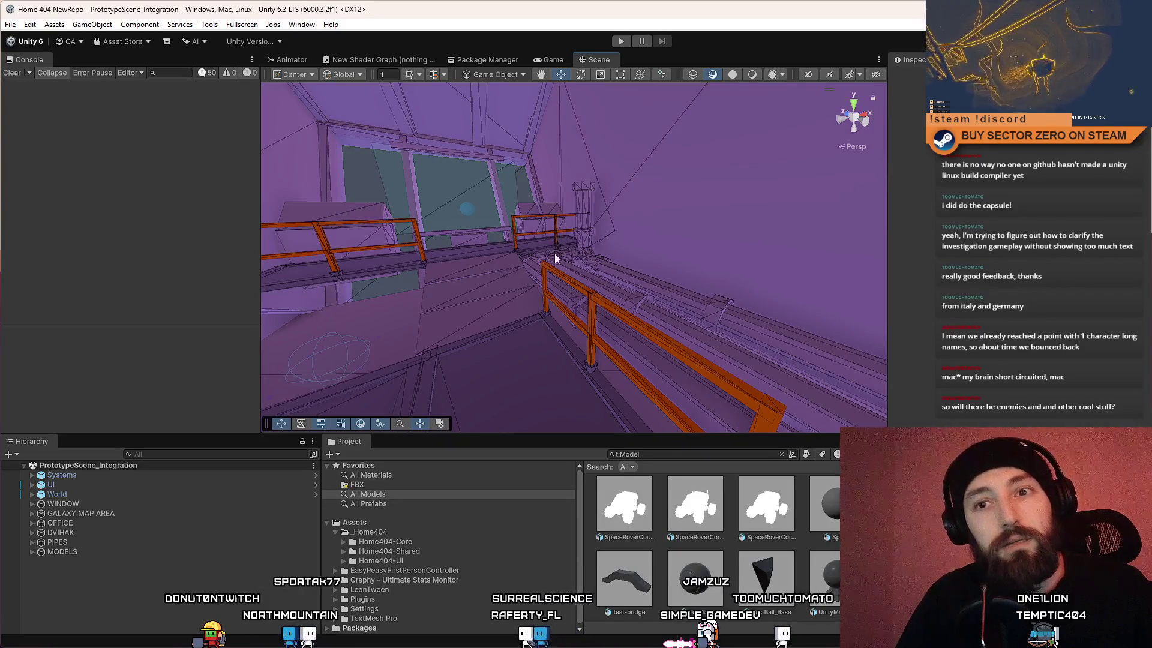
drag(598, 260, 491, 281)
key(w)
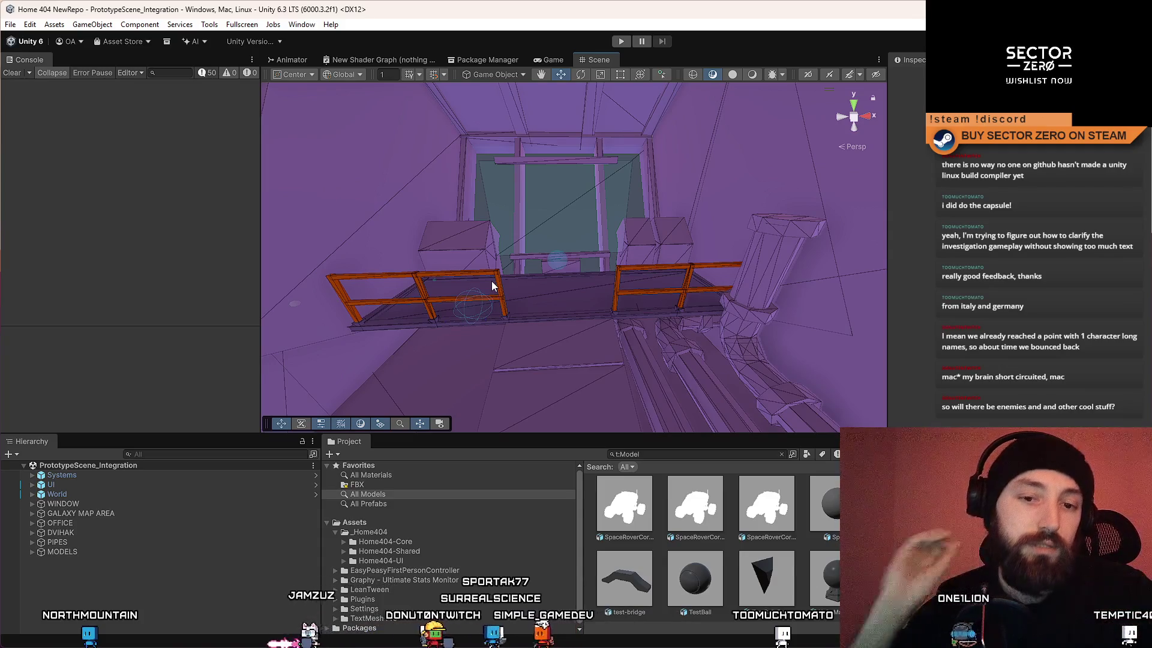
mouse_move(491, 281)
mouse_down()
mouse_move(638, 247)
mouse_move(127, 211)
mouse_move(34, 175)
mouse_move(541, 382)
mouse_move(581, 291)
mouse_move(390, 368)
mouse_move(103, 141)
mouse_move(579, 237)
mouse_move(512, 336)
mouse_move(144, 359)
mouse_move(488, 393)
mouse_move(482, 174)
mouse_move(618, 265)
mouse_move(885, 198)
mouse_move(434, 337)
mouse_move(507, 353)
mouse_move(528, 318)
mouse_up()
Step: Turn the scene camera up to the window balcony, close in on the orange railings, then show the desktop
mouse_move(64, 235)
mouse_down()
mouse_move(874, 265)
mouse_move(921, 257)
mouse_up()
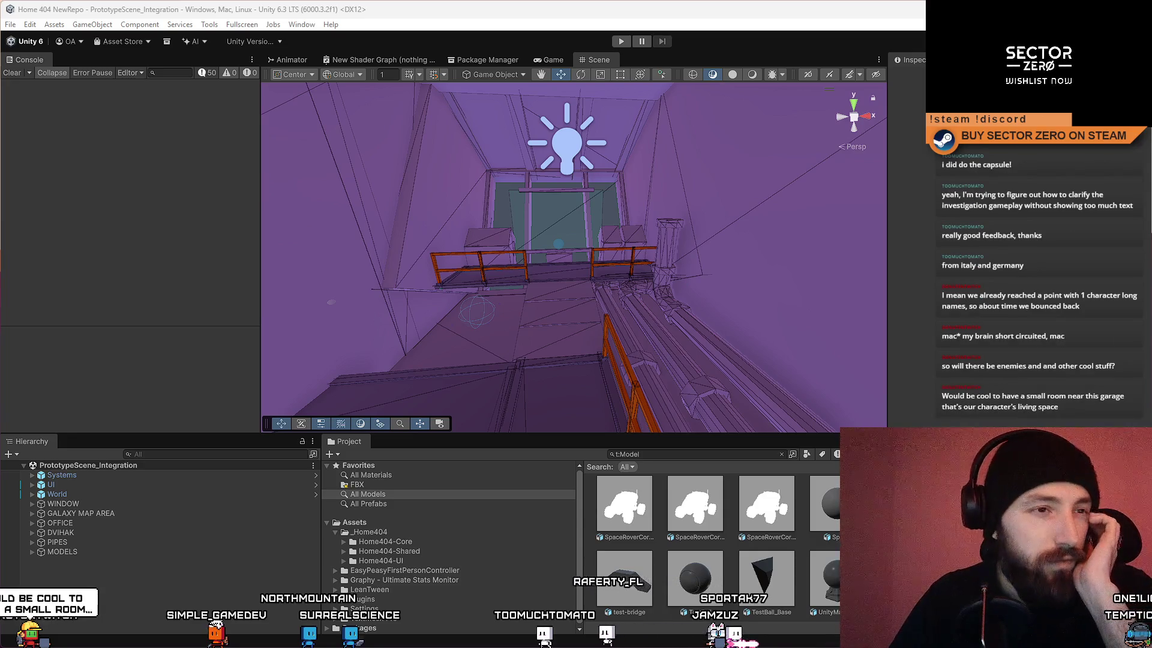
mouse_move(528, 239)
mouse_down()
mouse_move(820, 275)
mouse_move(664, 228)
mouse_move(548, 293)
mouse_move(641, 262)
mouse_move(772, 293)
mouse_move(696, 233)
mouse_move(552, 235)
mouse_up()
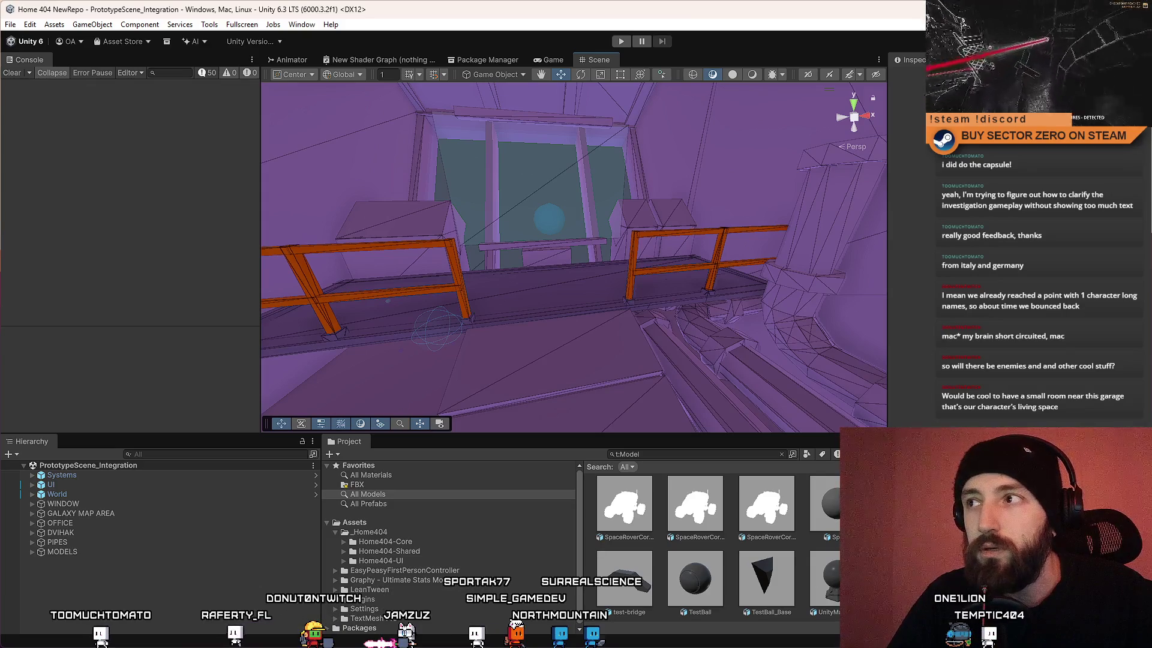
key(super+d)
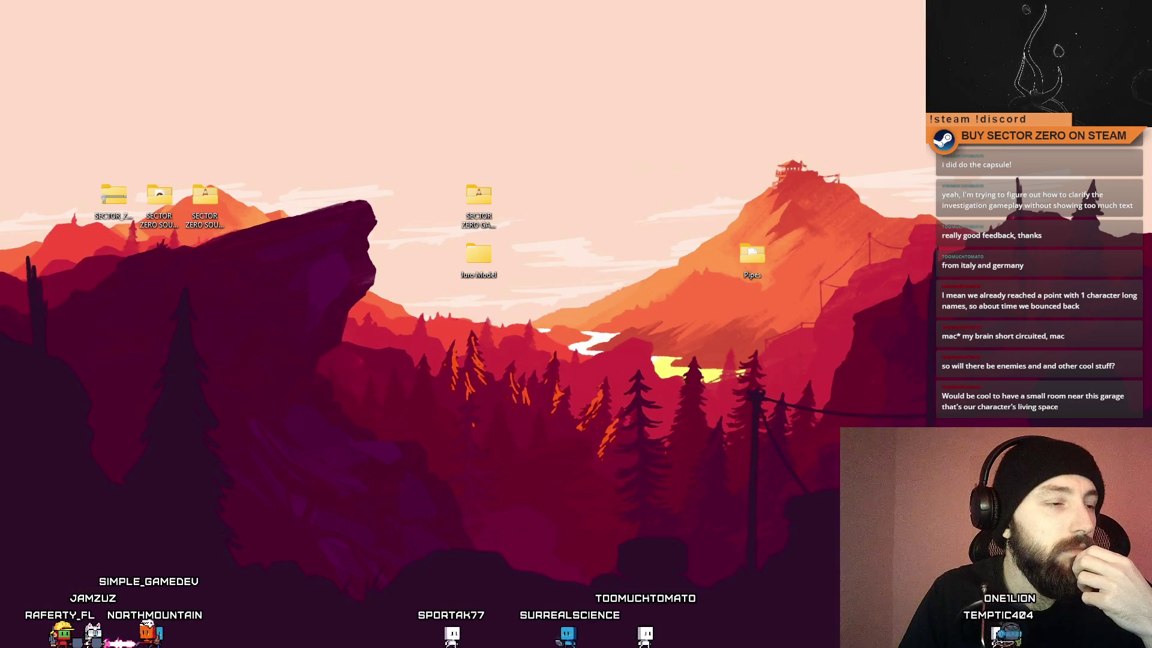
Step: Bring up the SECTOR ZERO project's Unity editor from the desktop
key(super+d)
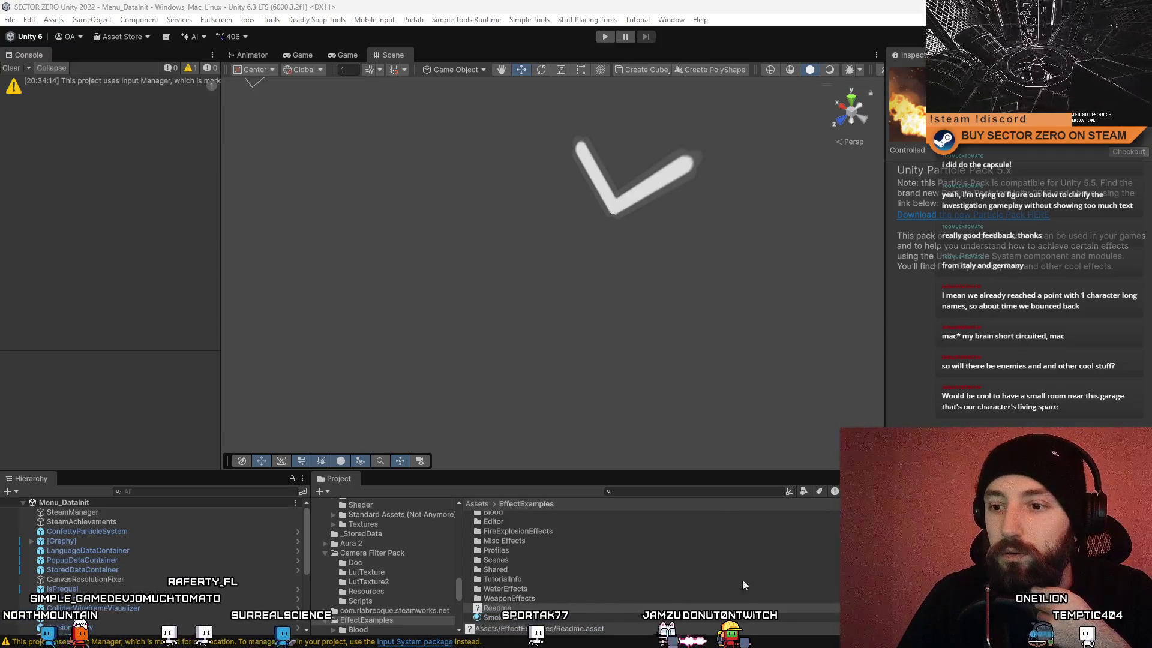
Step: Search the Project window for 'fence' and inspect the Fence assets and Fence1m prefab
click(629, 489)
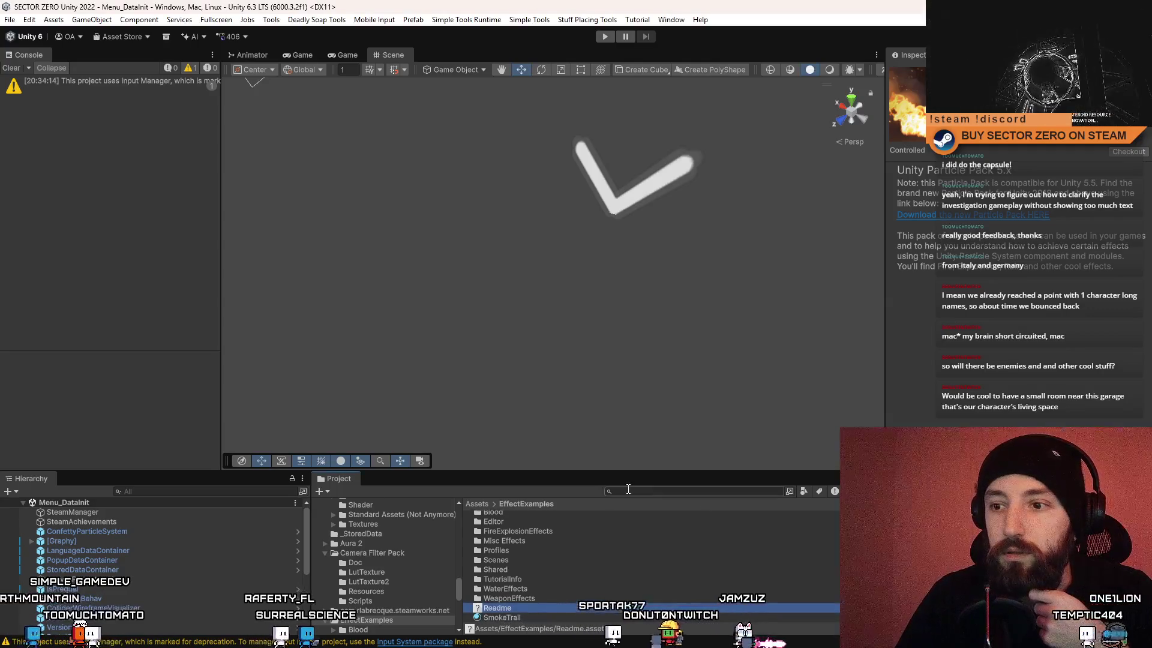
text(fence)
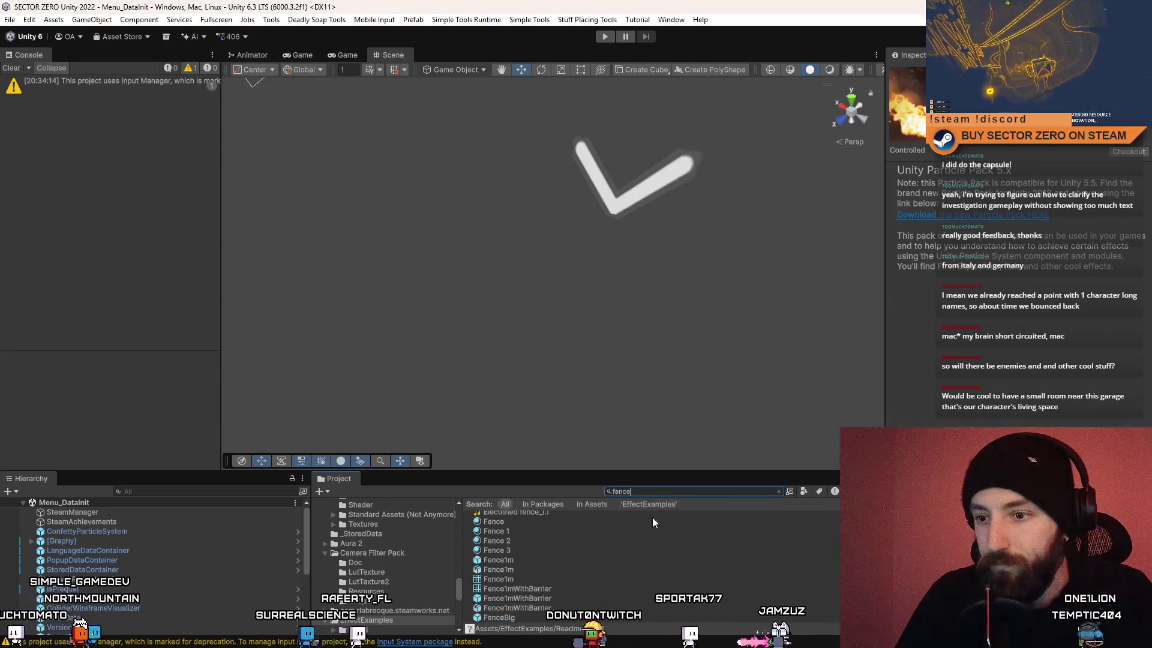
click(536, 522)
click(520, 534)
click(515, 543)
click(526, 563)
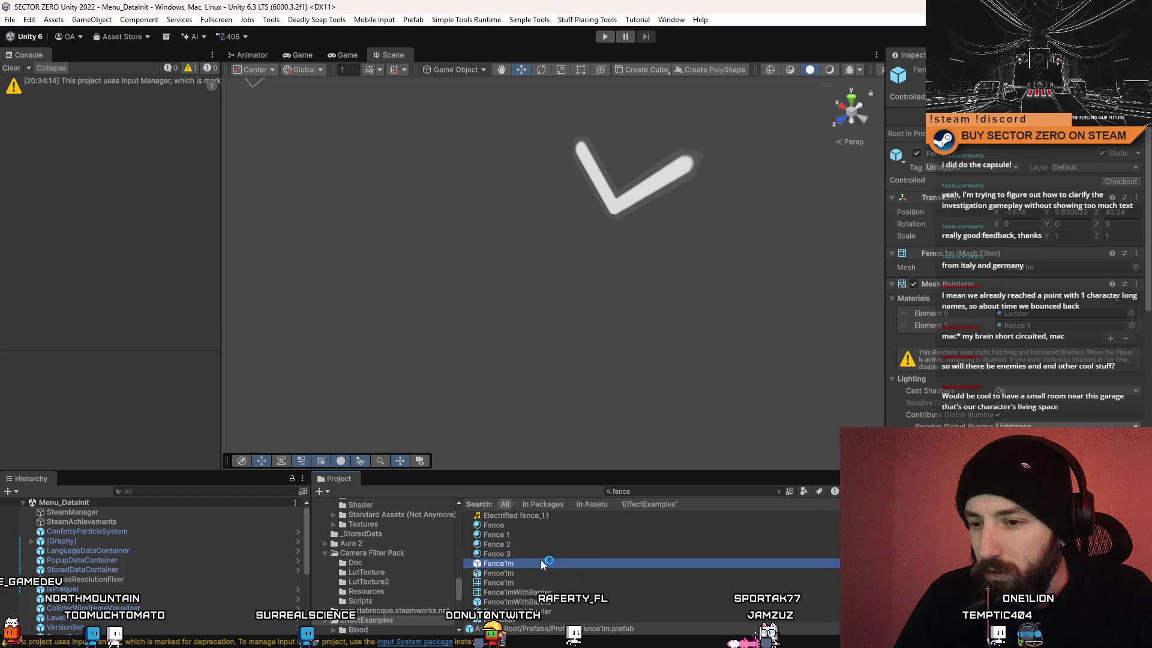
scroll(541, 562, down, 10)
scroll(559, 577, up, 10)
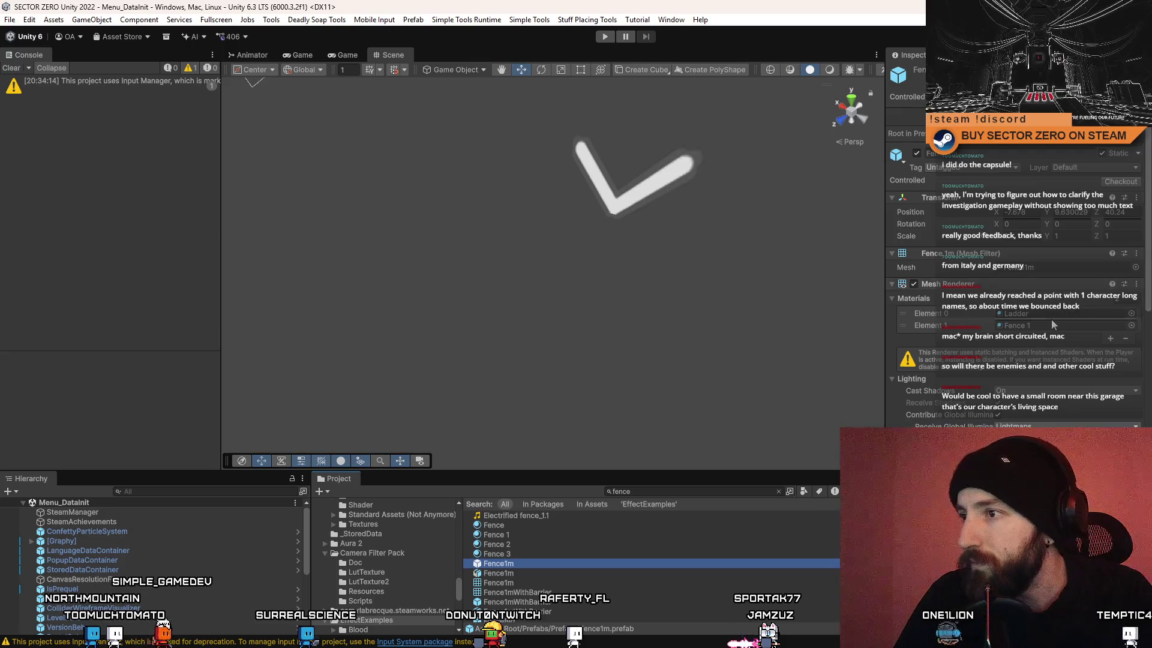
Step: Trace the Fence material's Albedo texture to MyFenceTexture and show its file in Explorer
click(527, 526)
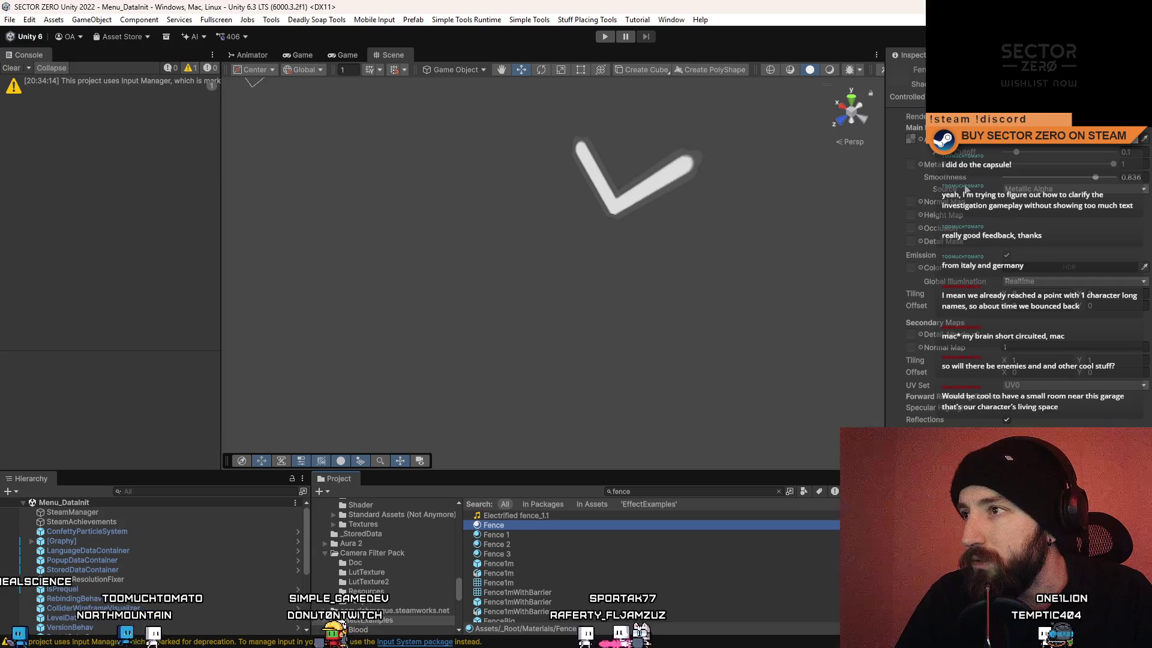
click(911, 138)
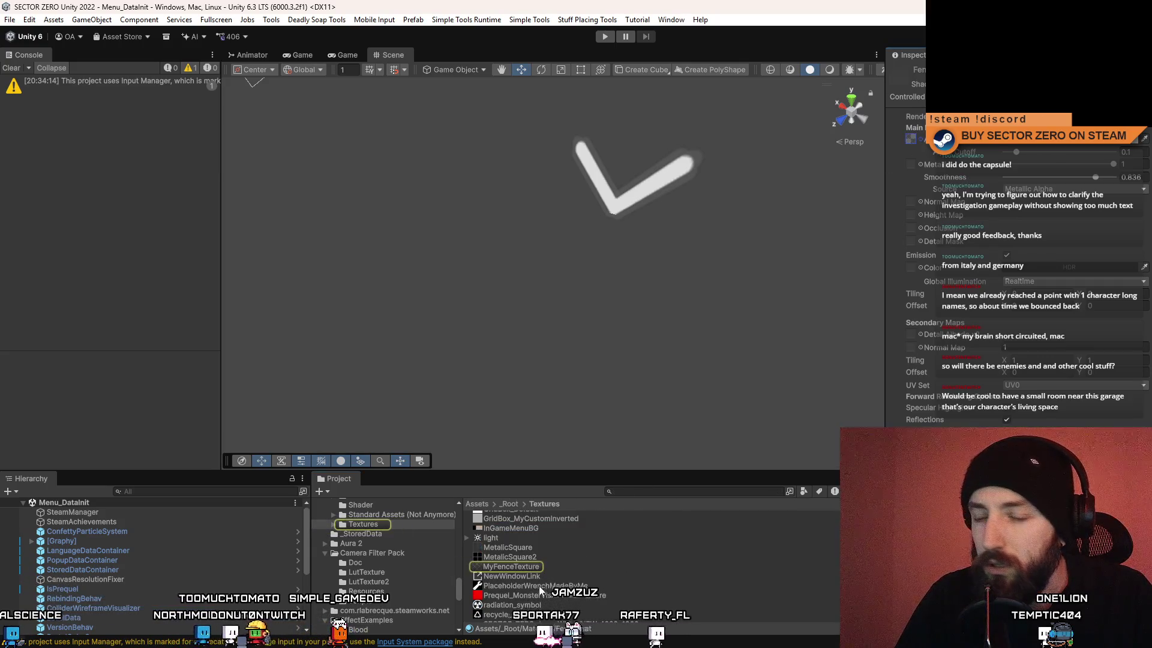
click(520, 570)
right_click(520, 570)
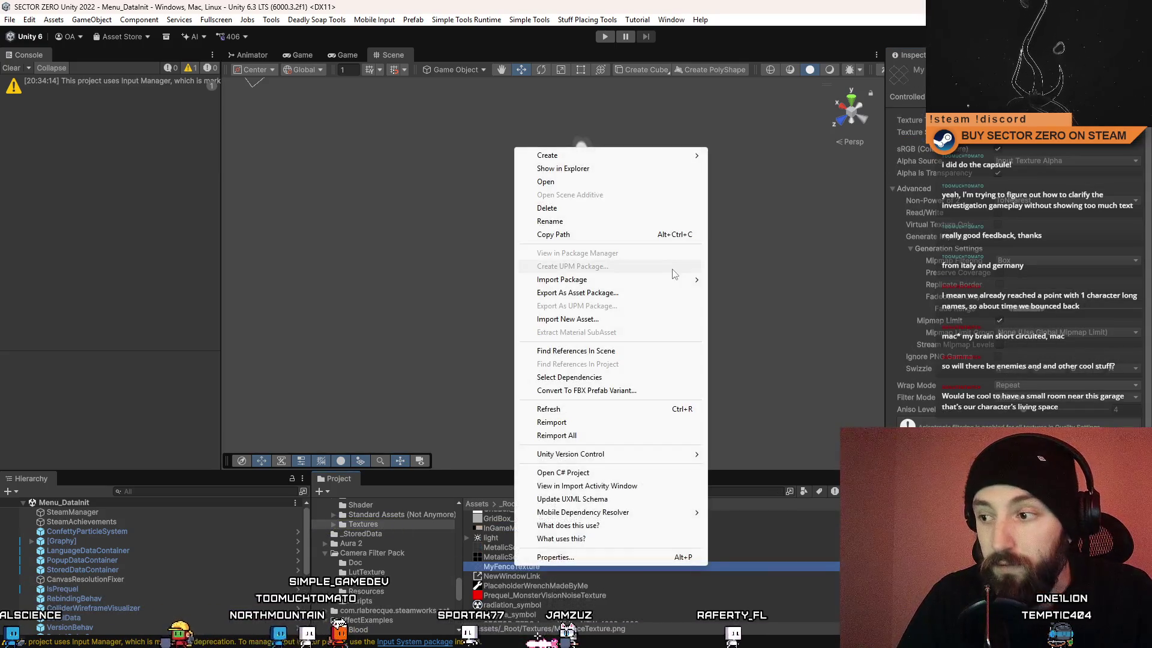
click(596, 168)
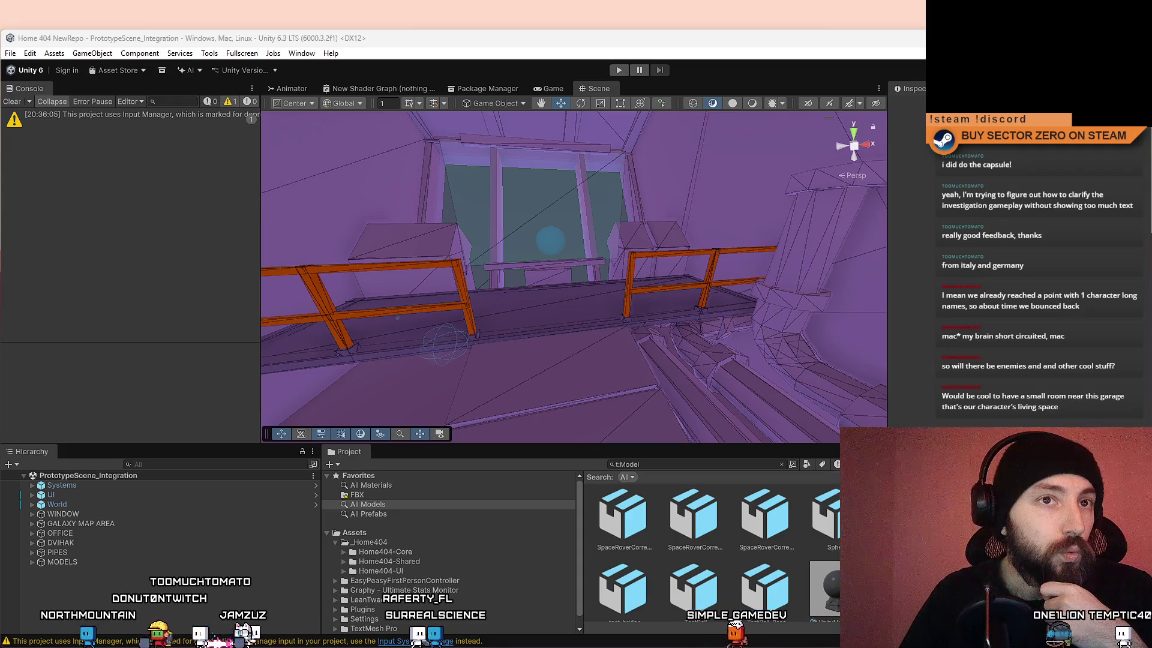
Step: Open the _Home404/Home404-Shared/Textures folder and copy its path
mouse_move(538, 202)
mouse_down()
mouse_move(582, 192)
mouse_move(609, 236)
mouse_up()
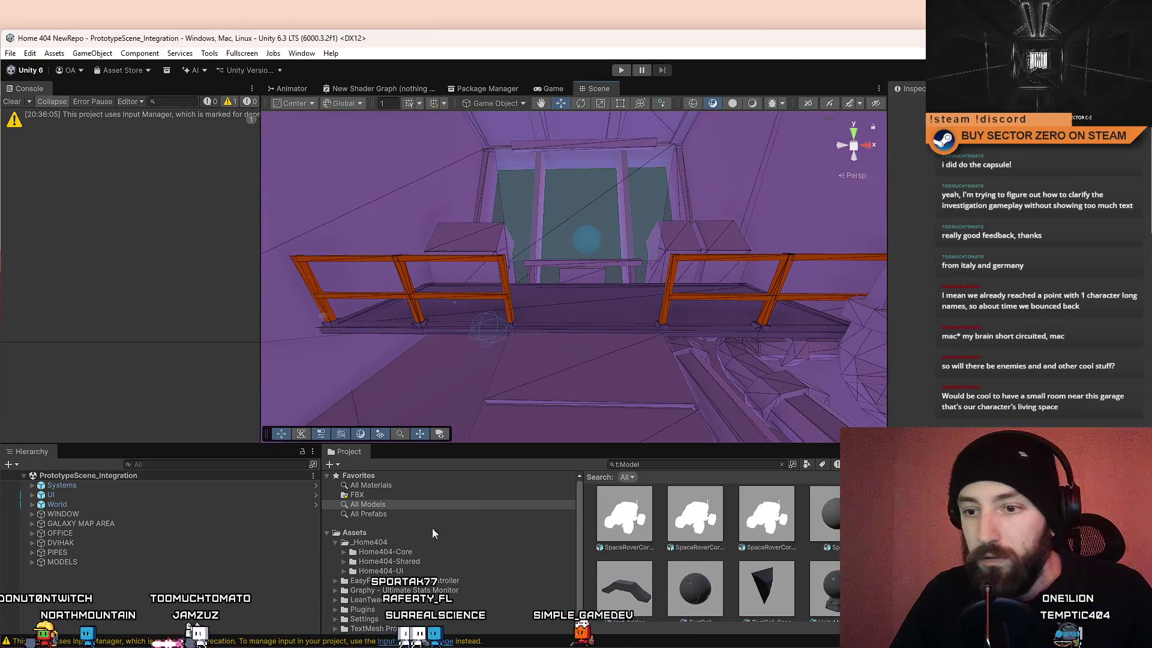
click(407, 543)
click(409, 506)
click(465, 562)
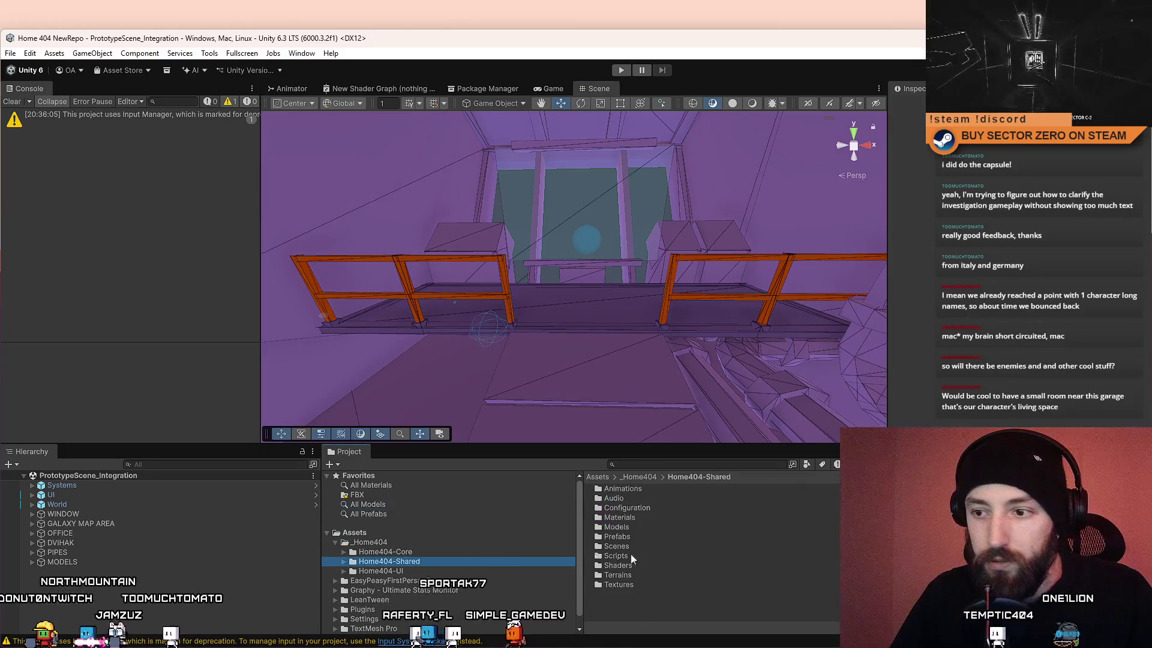
double_click(636, 585)
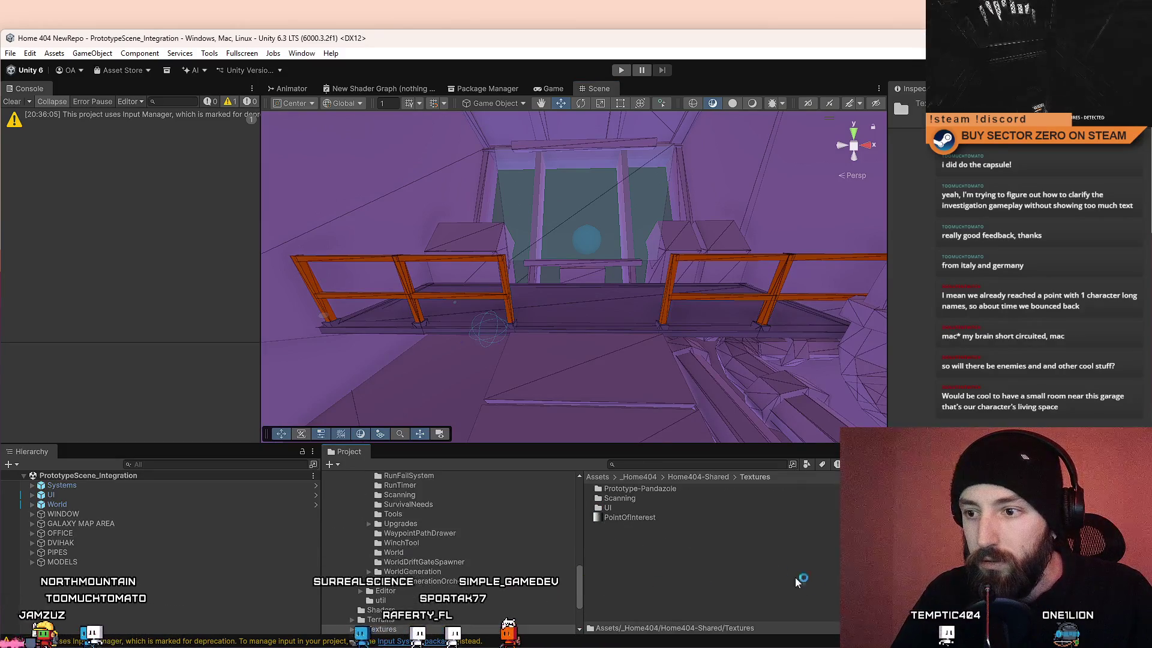
right_click(658, 557)
click(696, 295)
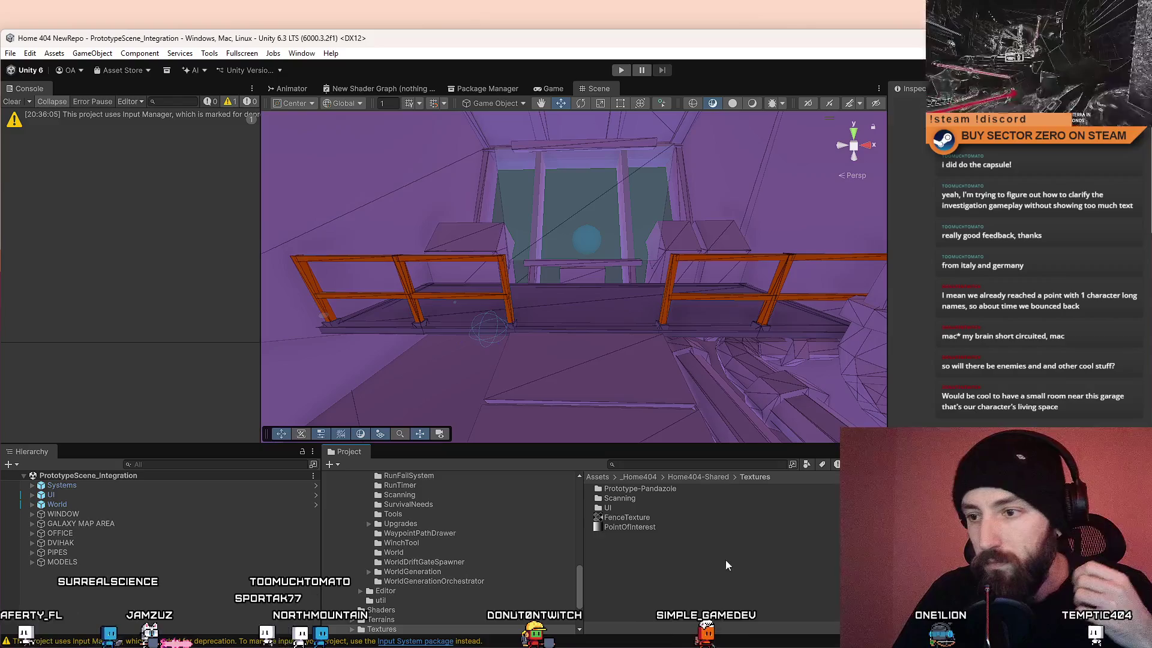
Step: Select the newly added FenceTexture, then return to the top-level Assets folder
click(660, 517)
mouse_move(540, 312)
mouse_down()
mouse_move(523, 268)
mouse_move(448, 300)
mouse_up()
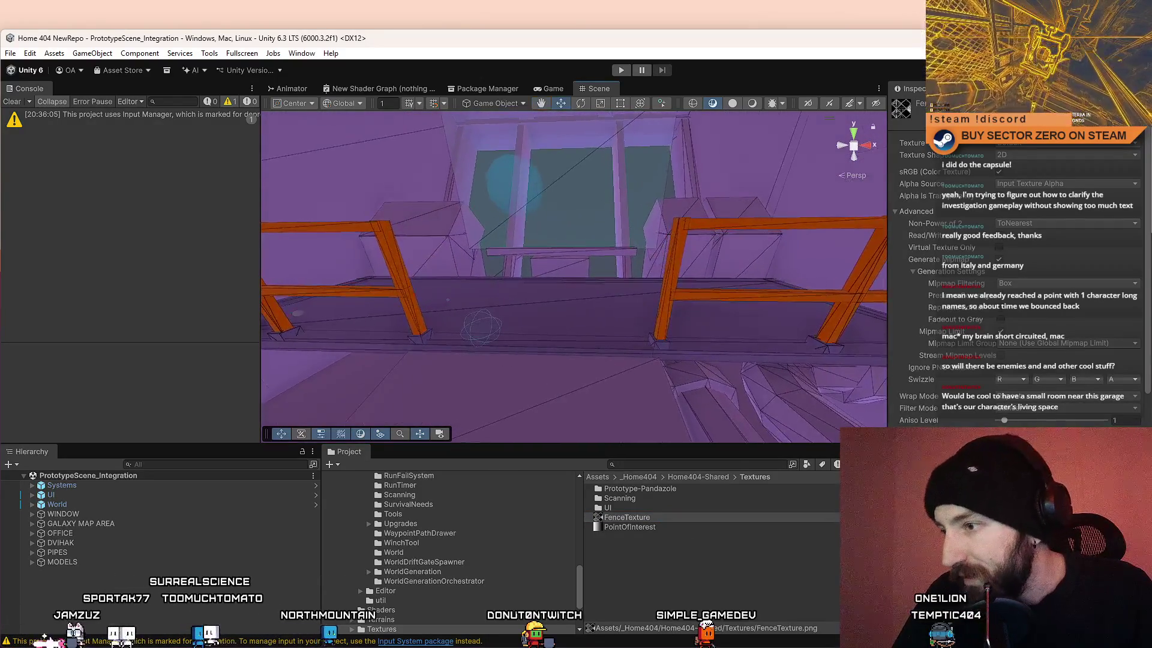
mouse_move(552, 292)
mouse_down()
mouse_move(543, 324)
mouse_move(561, 322)
mouse_move(529, 216)
mouse_move(499, 304)
mouse_up()
scroll(467, 555, up, 10)
scroll(456, 554, up, 5)
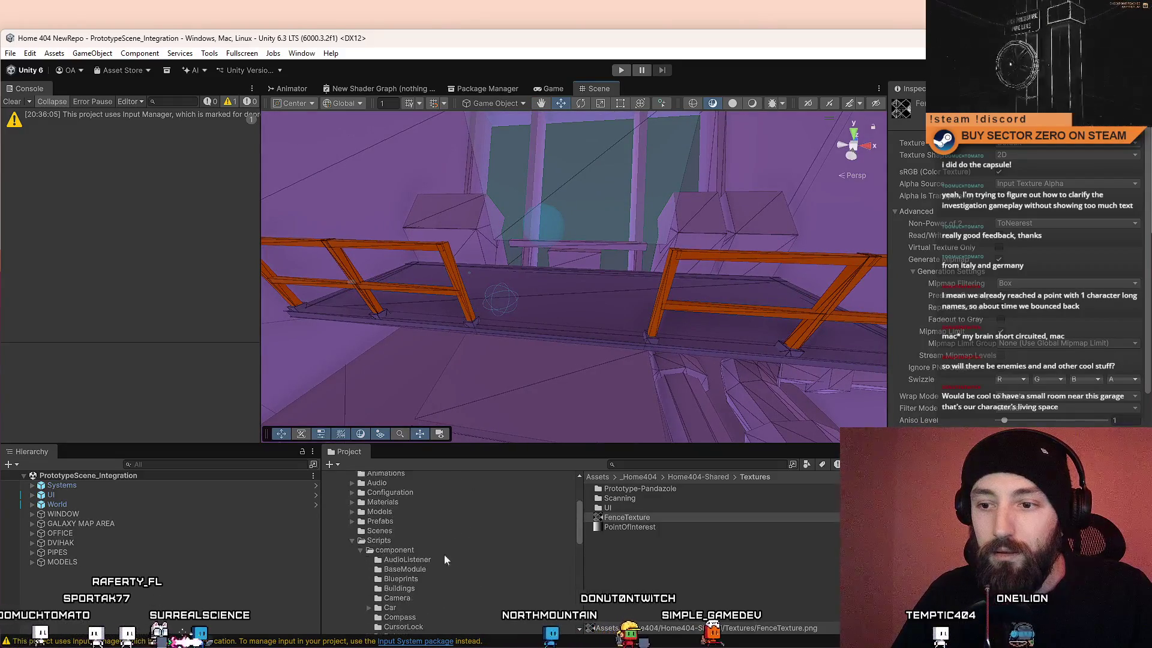
click(388, 533)
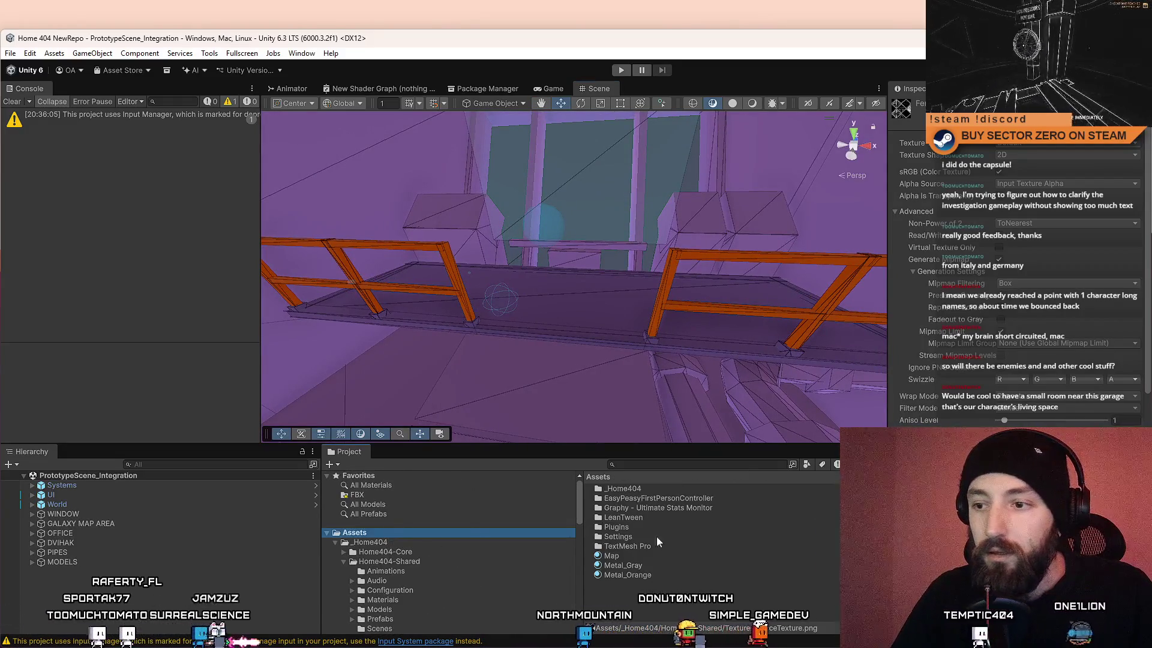
click(652, 589)
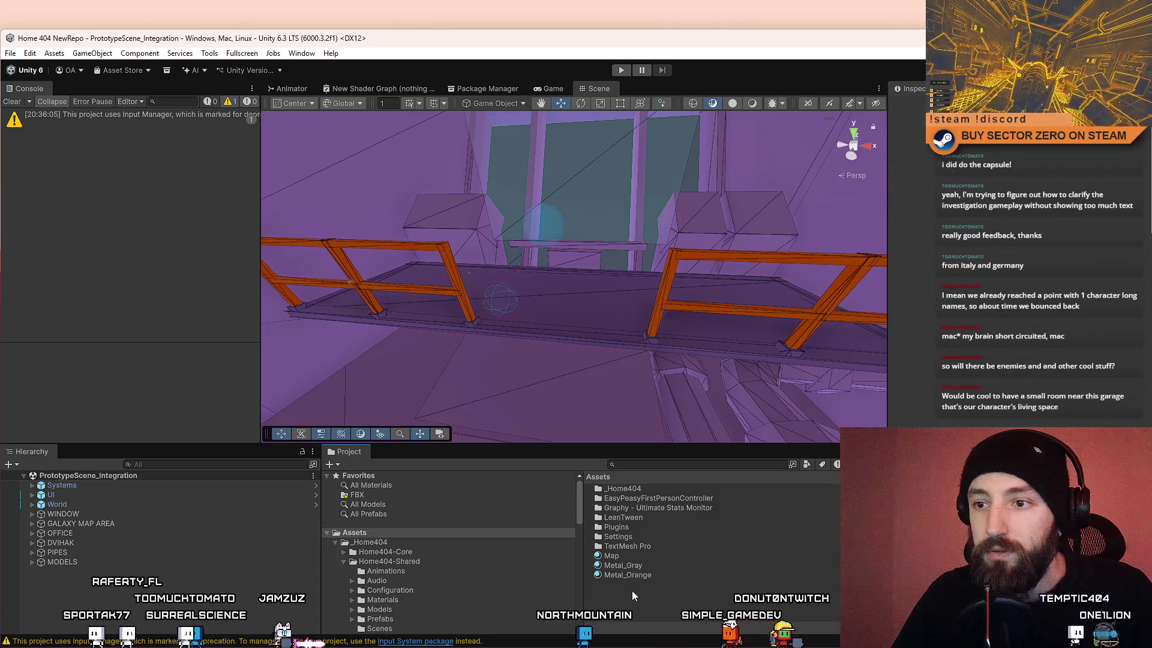
right_click(630, 590)
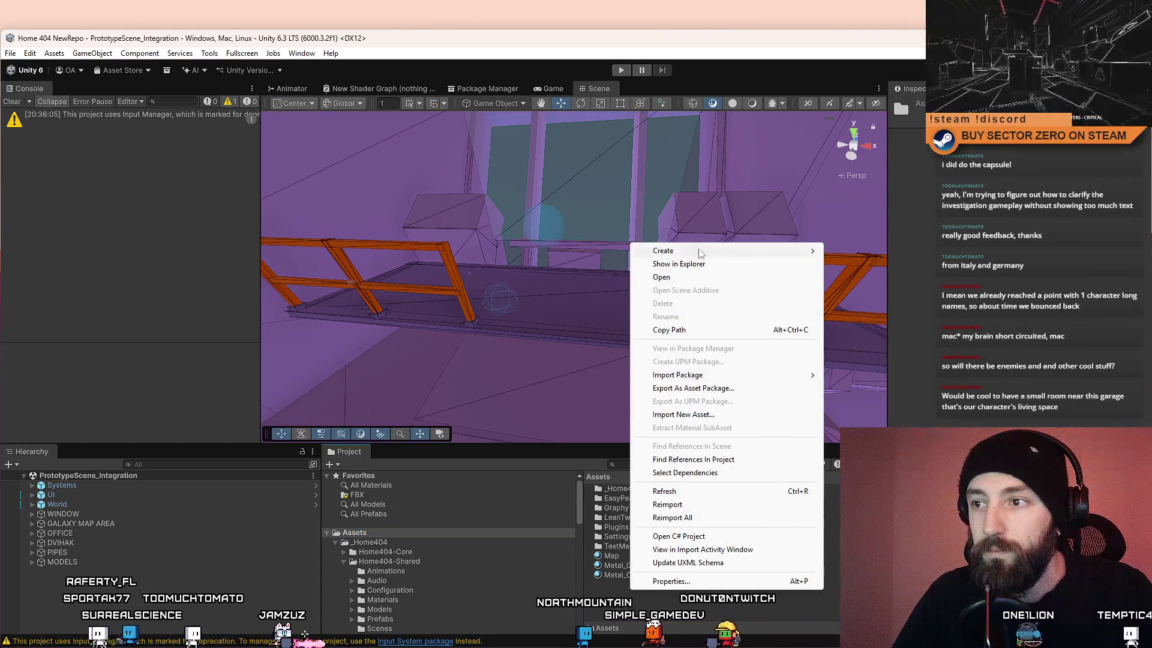
Step: Create a material via Create > Material and name it Fence in the Assets folder
mouse_move(750, 250)
click(861, 265)
text(Fence)
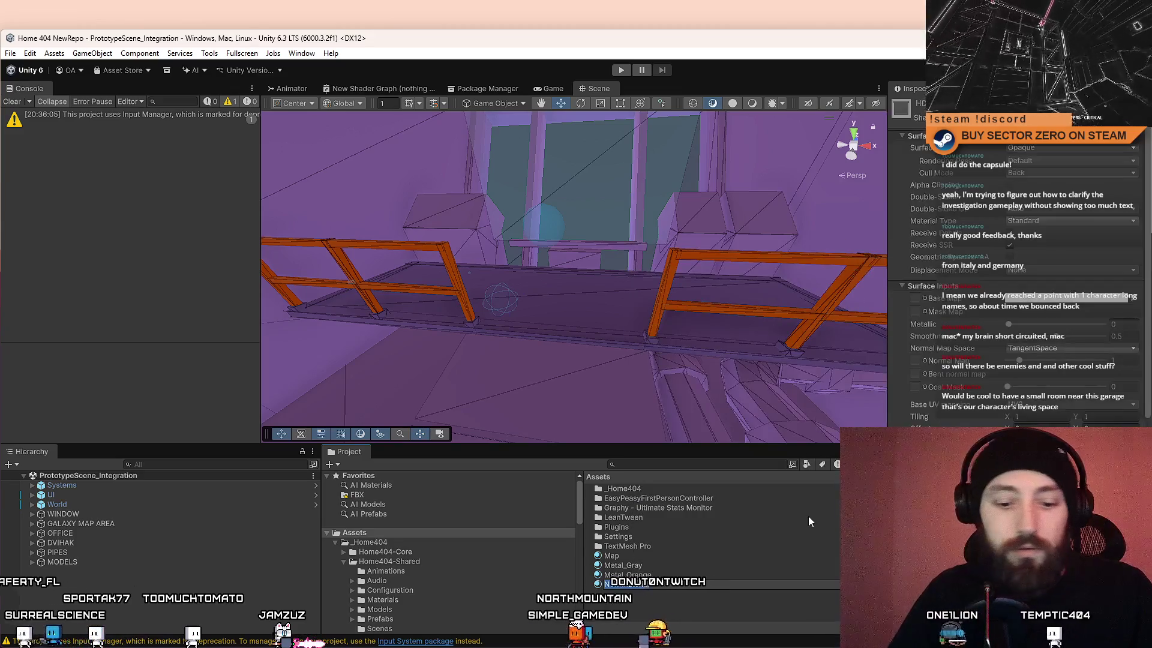
key(Return)
mouse_move(710, 318)
mouse_down()
mouse_move(490, 353)
mouse_move(274, 290)
mouse_move(648, 319)
mouse_move(606, 312)
mouse_up()
click(139, 53)
Step: Add a Cube via GameObject > 3D Object near the railings and drag the Fence material onto it
mouse_move(92, 53)
mouse_move(170, 140)
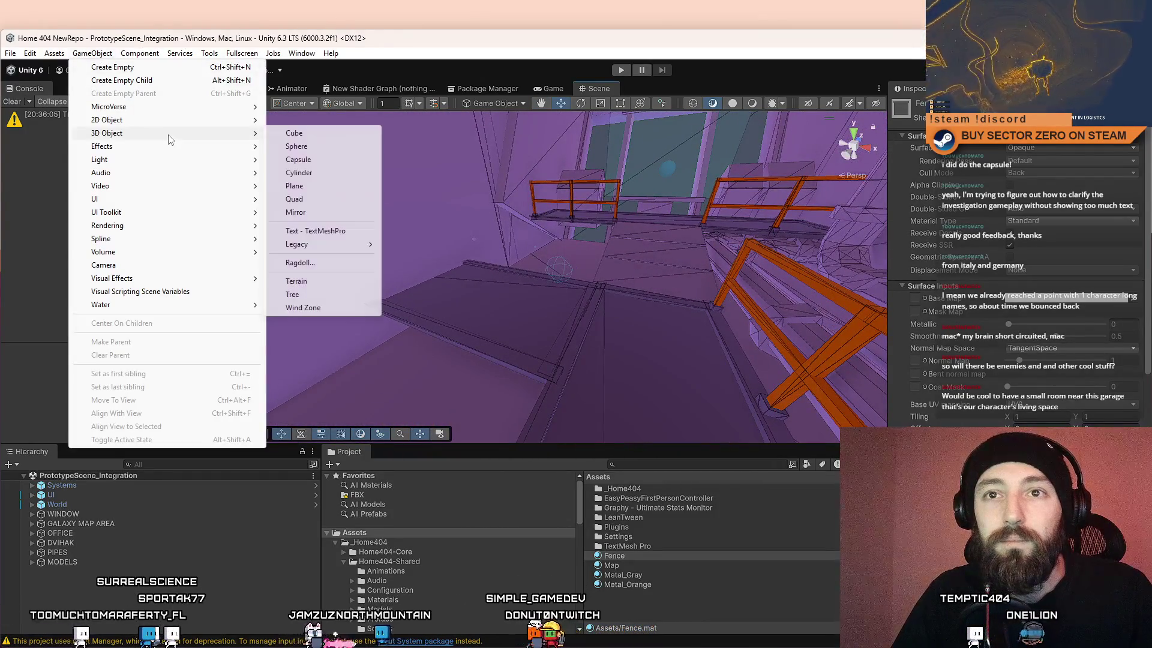
click(309, 138)
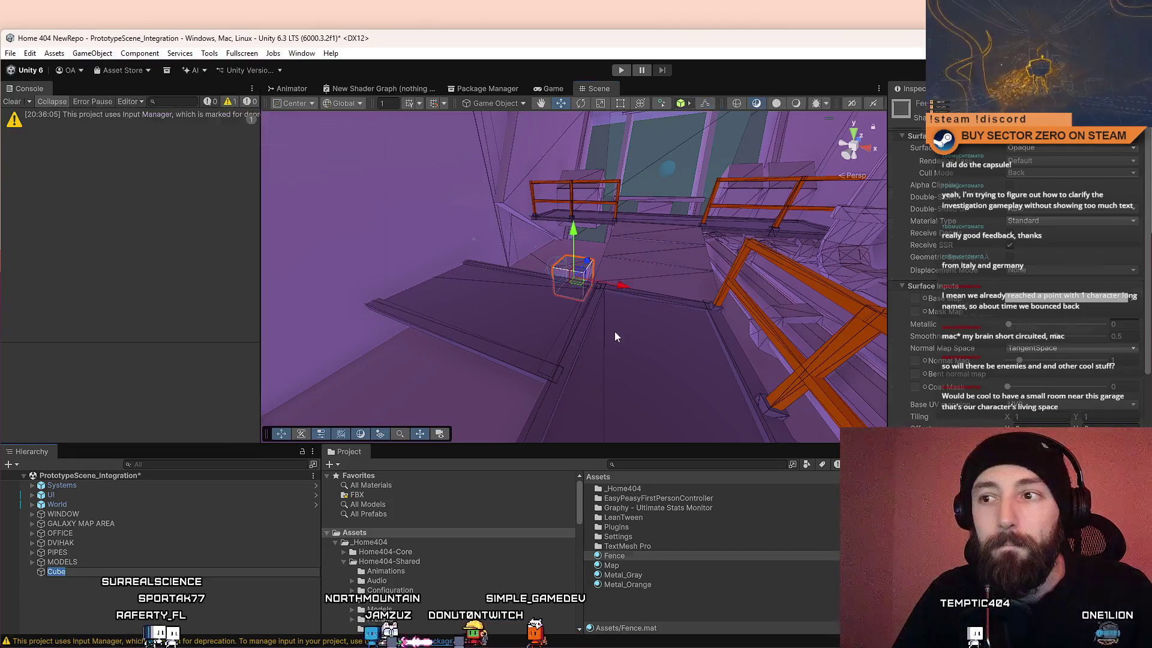
mouse_move(388, 395)
mouse_down()
mouse_move(571, 293)
mouse_move(528, 243)
mouse_move(806, 312)
mouse_move(610, 228)
mouse_up()
drag(676, 267, 581, 235)
drag(579, 236, 618, 249)
drag(624, 560, 516, 258)
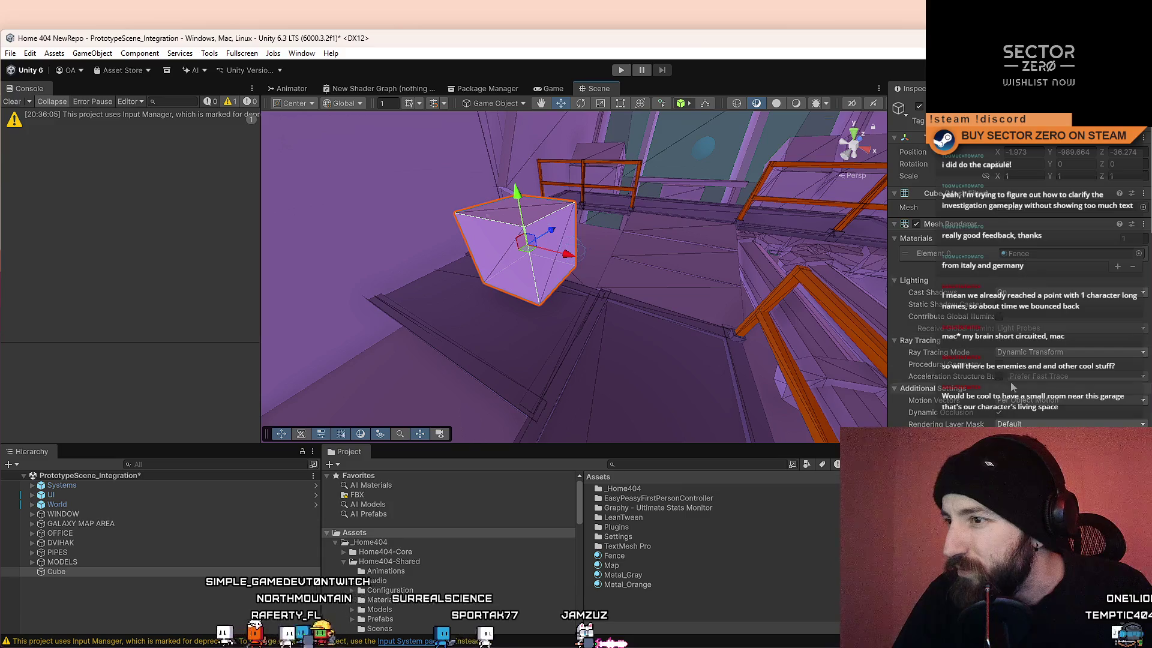
click(1138, 254)
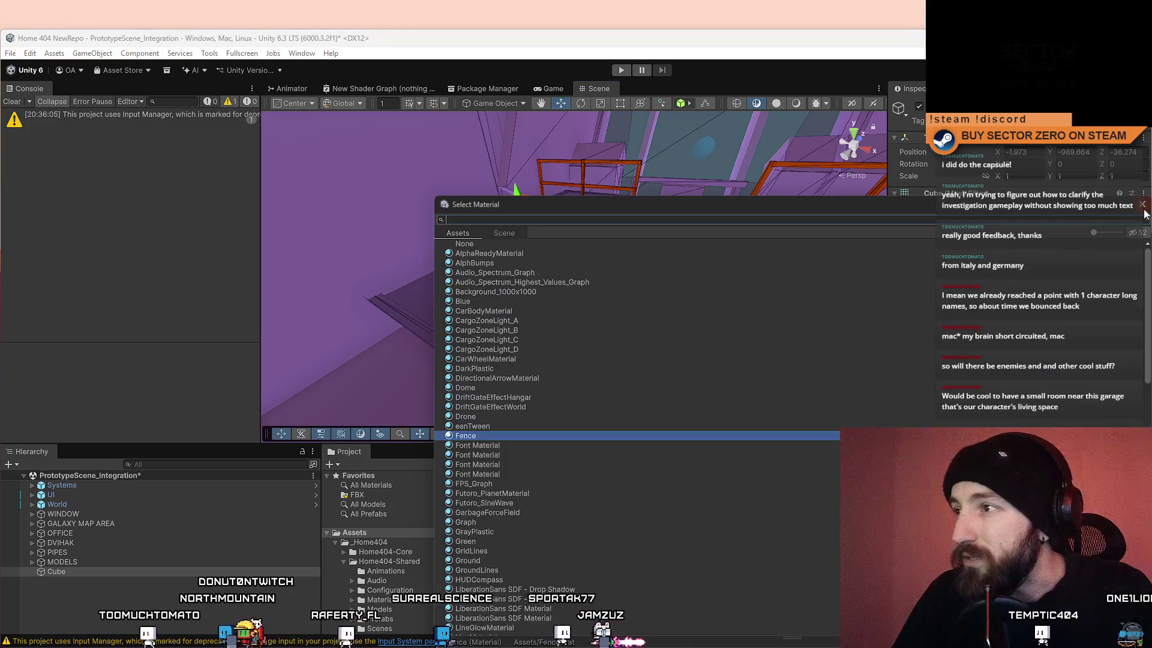
Step: Set the Fence material to Transparent surface, Default rendering pass, with alpha clipping on
key(Escape)
click(621, 557)
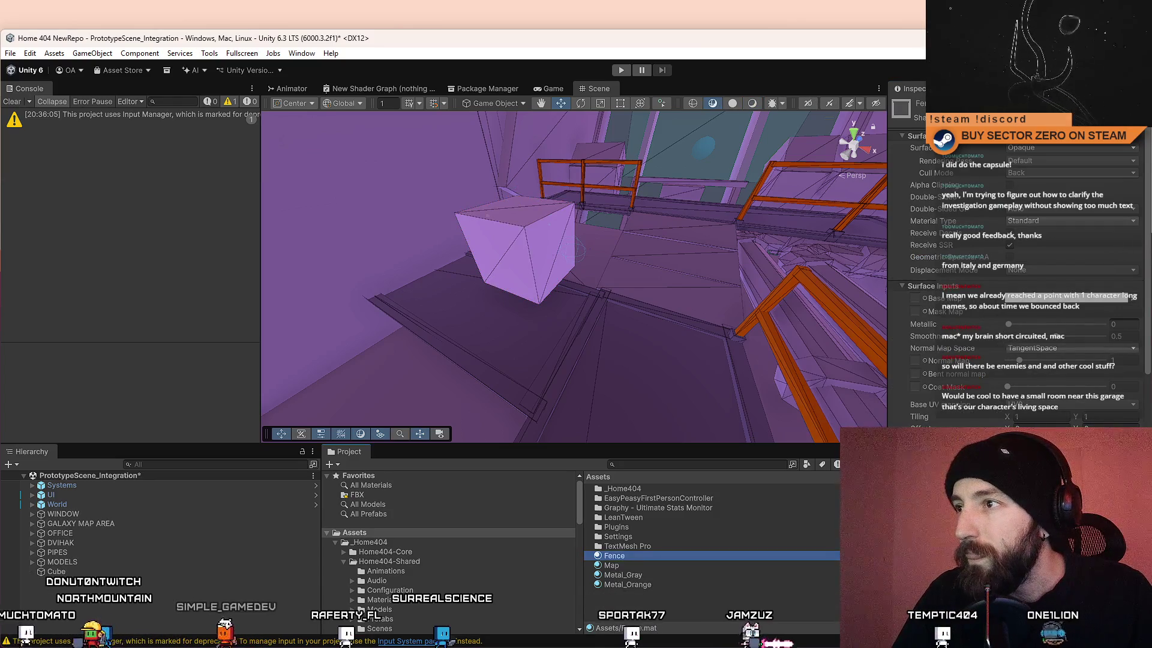
click(1067, 146)
click(1051, 175)
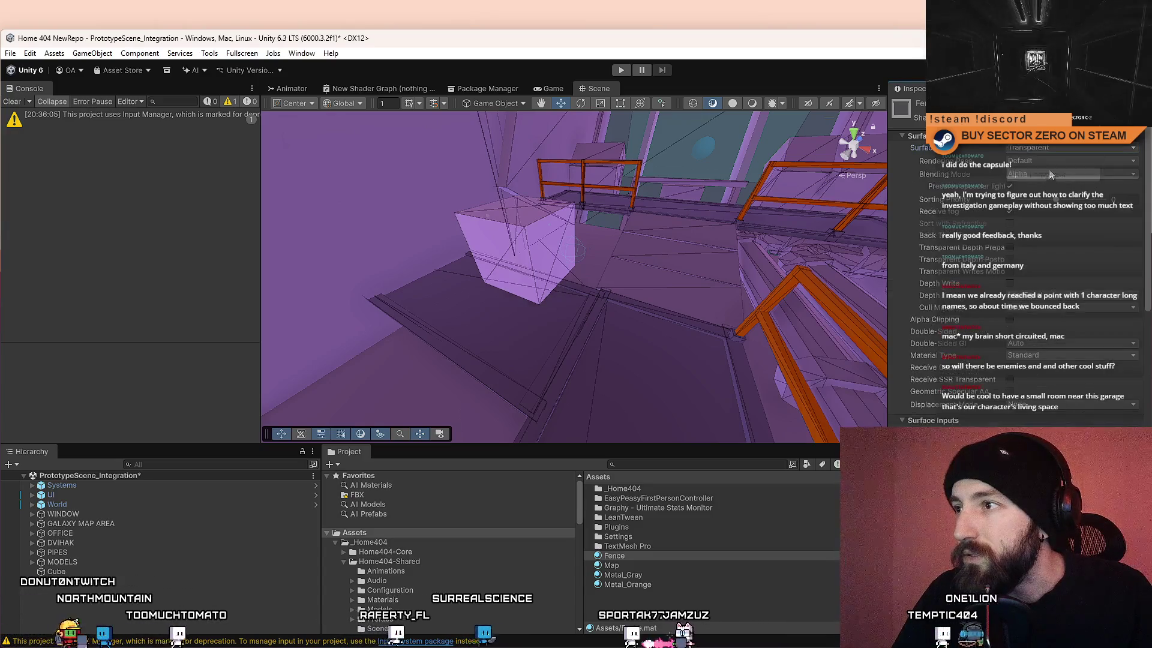
click(1043, 162)
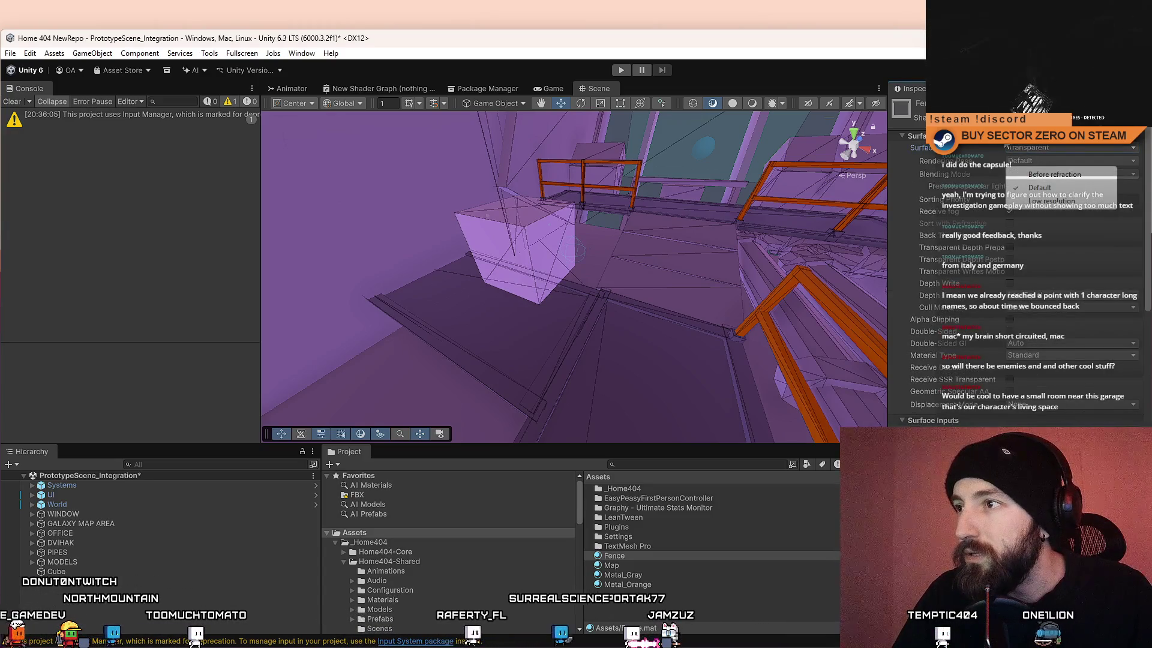
click(1040, 187)
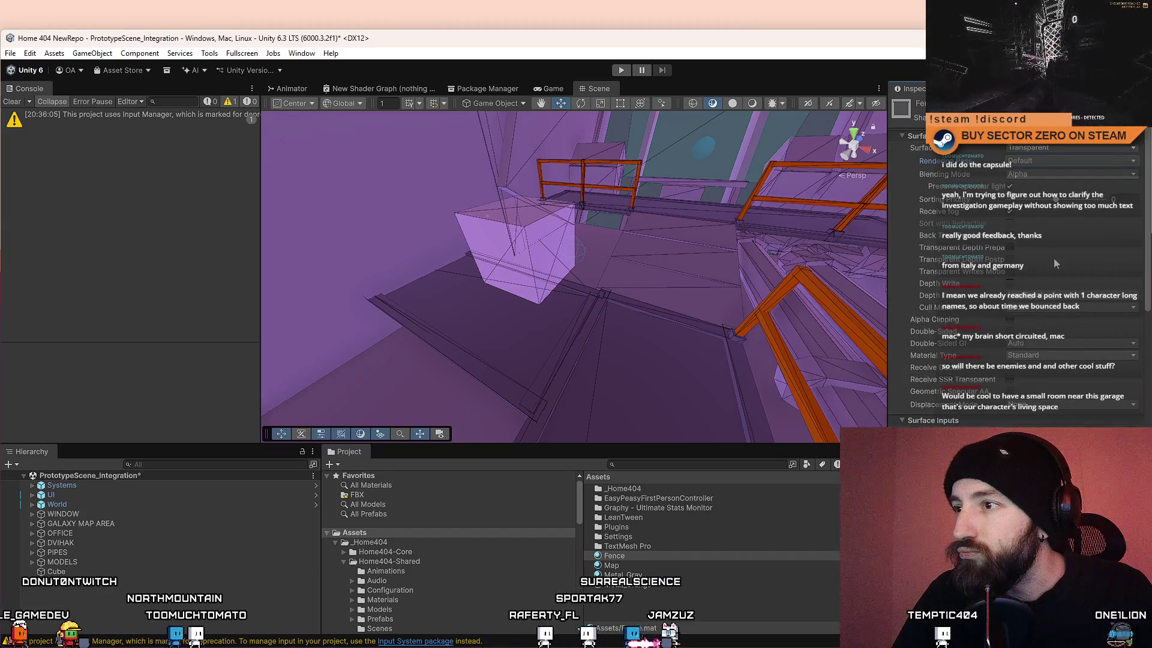
click(1010, 319)
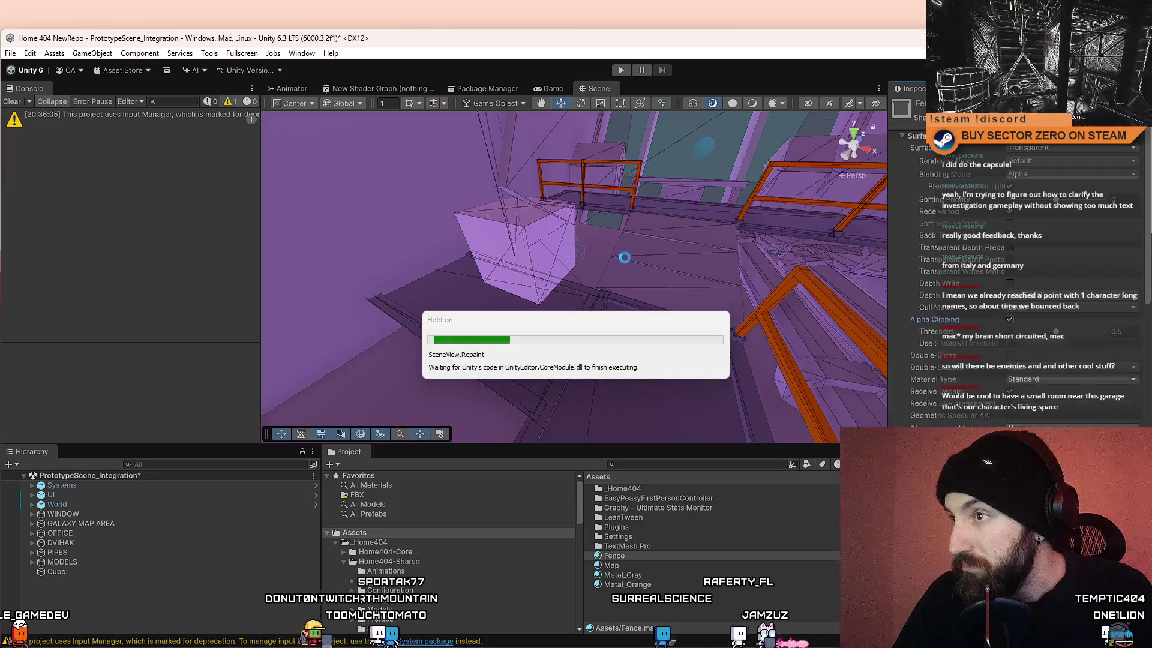
scroll(1002, 351, down, 5)
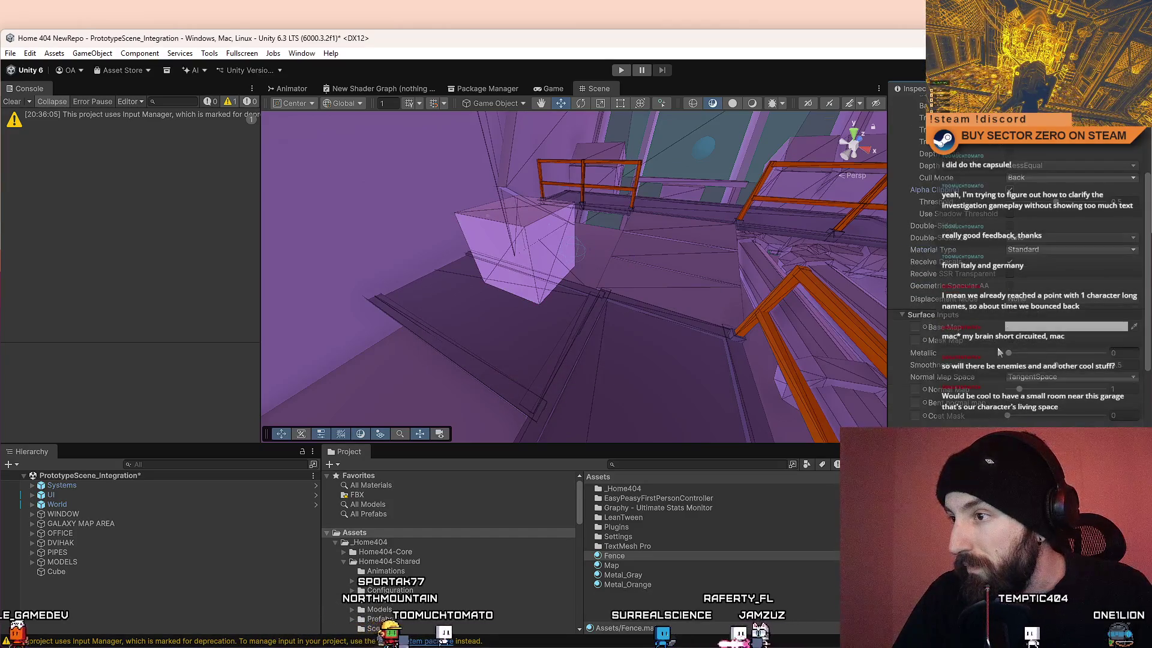
Step: Assign FenceTexture as the Base Map, set Tiling X to 5, and raise Metallic slightly
click(924, 328)
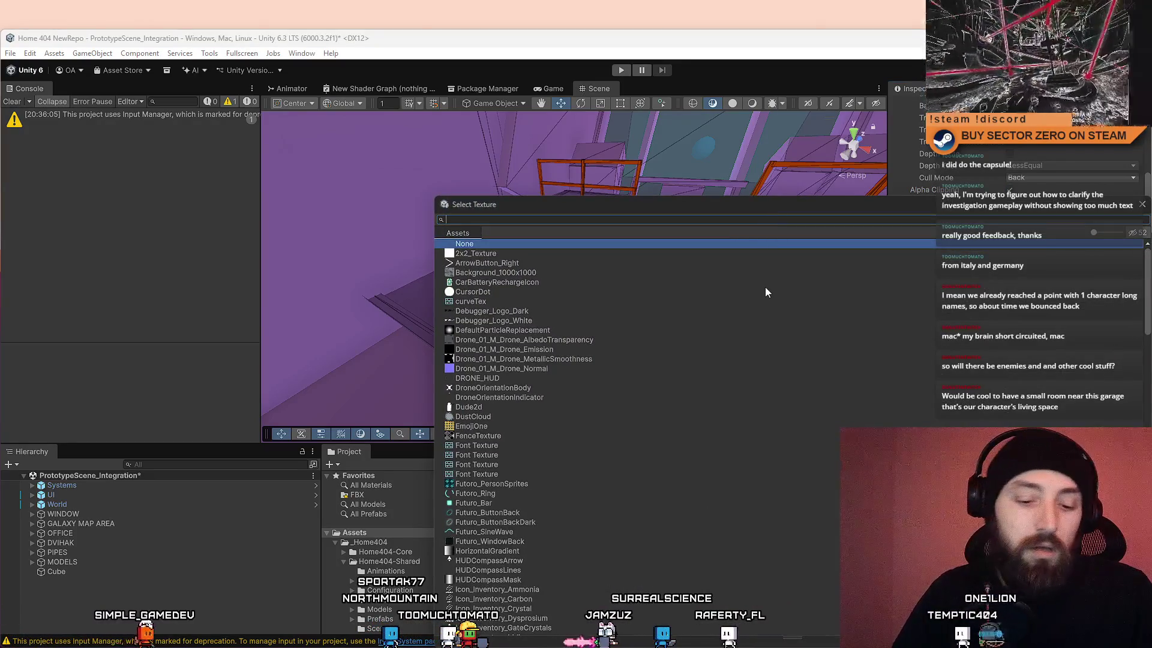
text(fence)
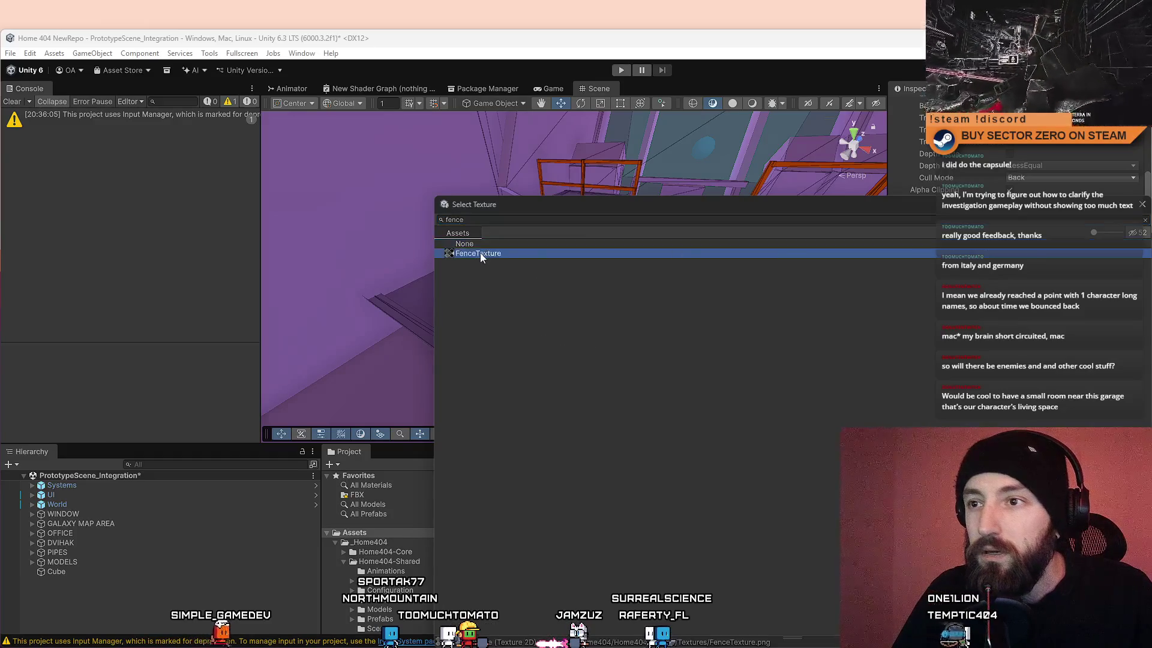
double_click(478, 254)
mouse_move(636, 318)
mouse_down()
mouse_move(516, 259)
mouse_move(667, 261)
mouse_move(684, 232)
mouse_move(723, 240)
mouse_move(458, 250)
mouse_move(524, 280)
mouse_move(489, 265)
mouse_move(502, 237)
mouse_move(334, 342)
mouse_move(538, 252)
mouse_move(626, 230)
mouse_move(577, 250)
mouse_move(626, 259)
mouse_move(624, 271)
mouse_up()
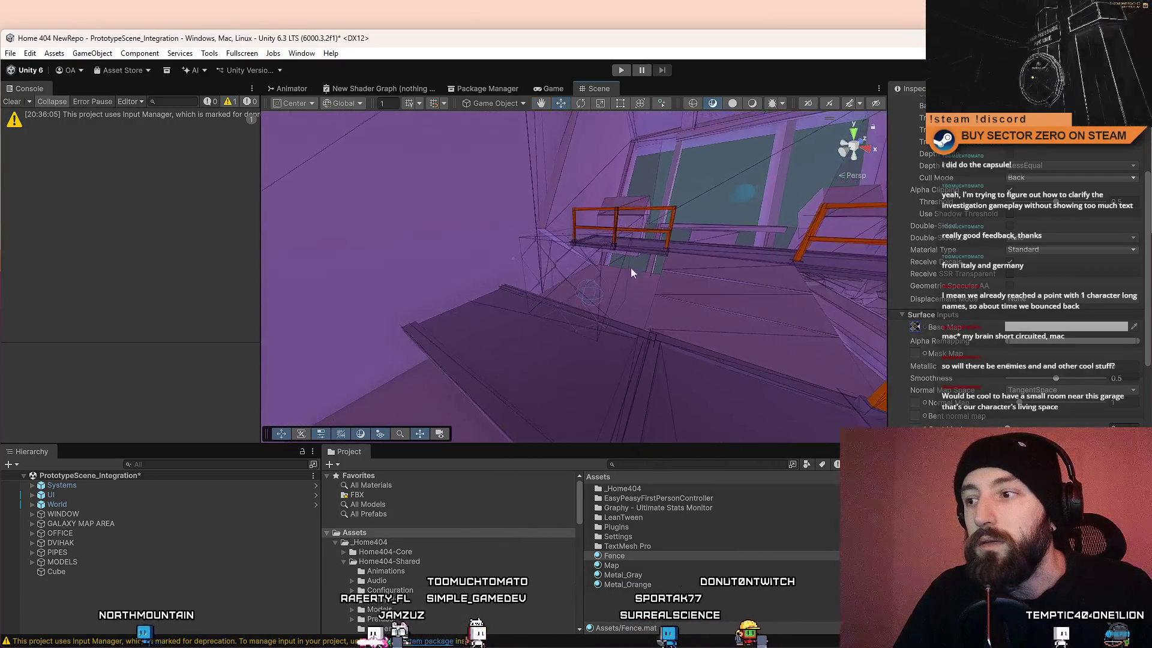
scroll(1114, 360, down, 3)
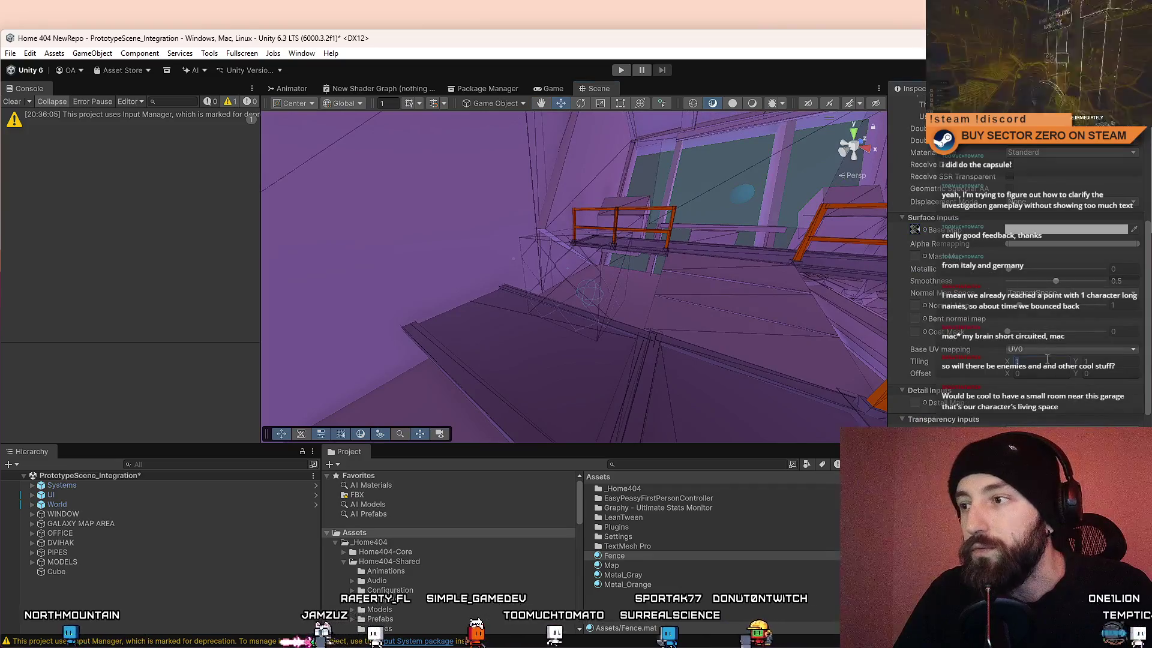
text(5)
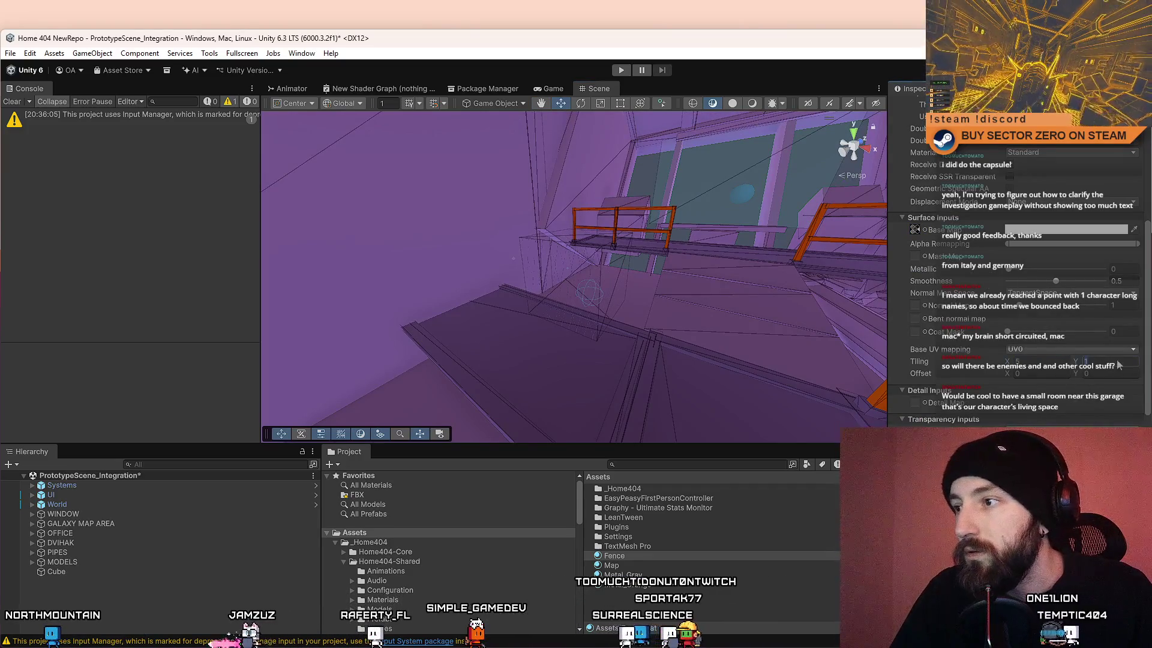
mouse_move(778, 393)
mouse_down()
mouse_move(911, 372)
mouse_move(614, 366)
mouse_move(572, 325)
mouse_up()
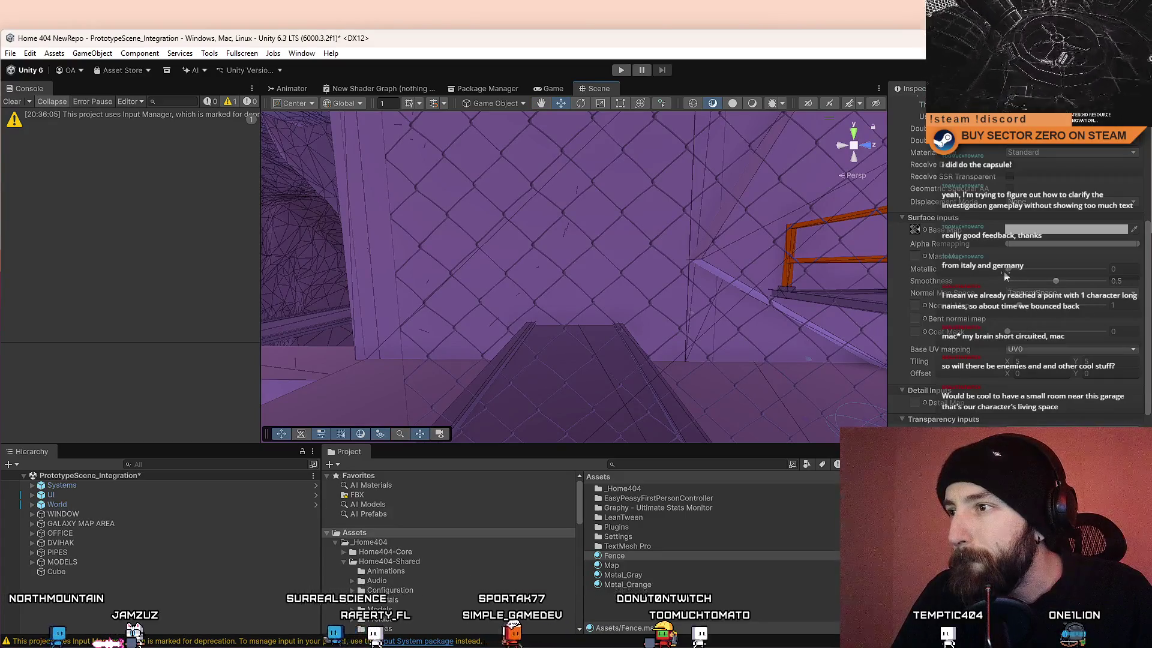
mouse_move(1014, 276)
mouse_down()
mouse_move(1060, 282)
mouse_move(973, 282)
mouse_up()
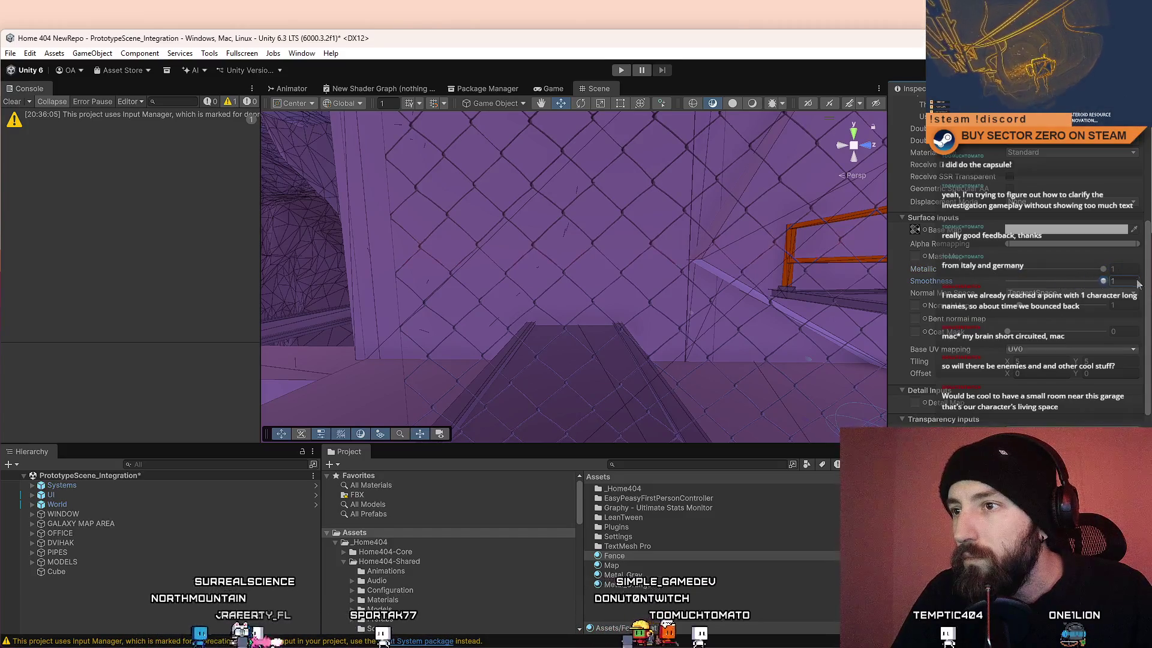
mouse_move(654, 276)
mouse_down()
mouse_move(624, 270)
mouse_move(690, 278)
mouse_move(682, 293)
mouse_move(632, 293)
mouse_move(625, 280)
mouse_up()
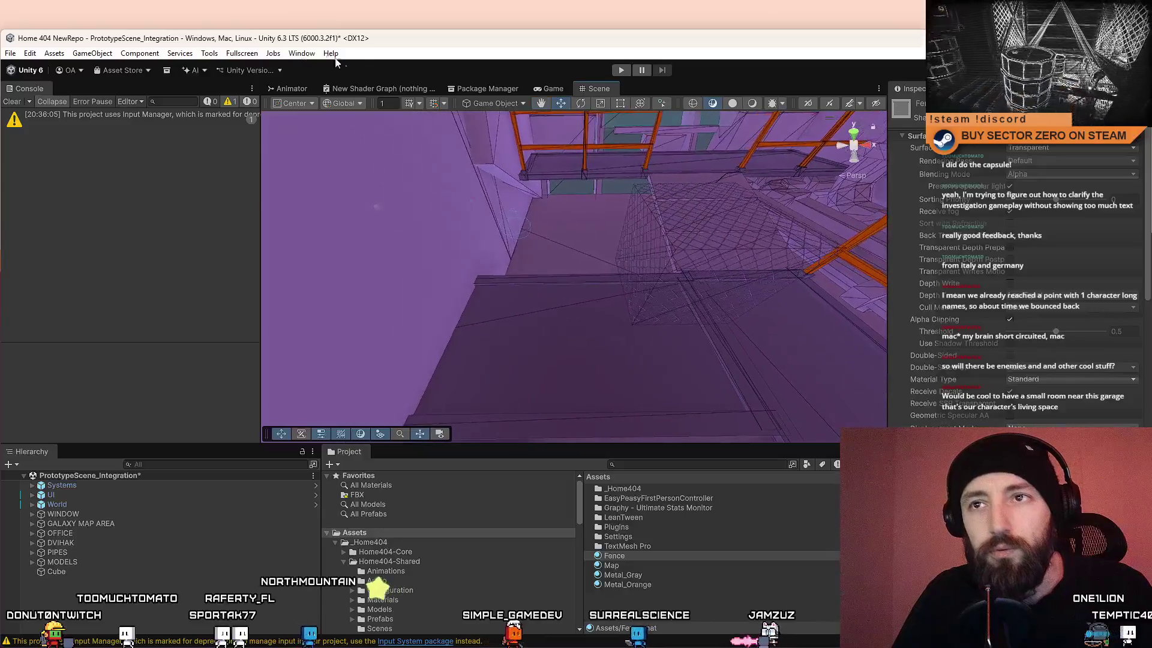
Step: Add a Quad via GameObject > 3D Object, raise it along Y, and apply the Fence material
click(93, 53)
mouse_move(160, 142)
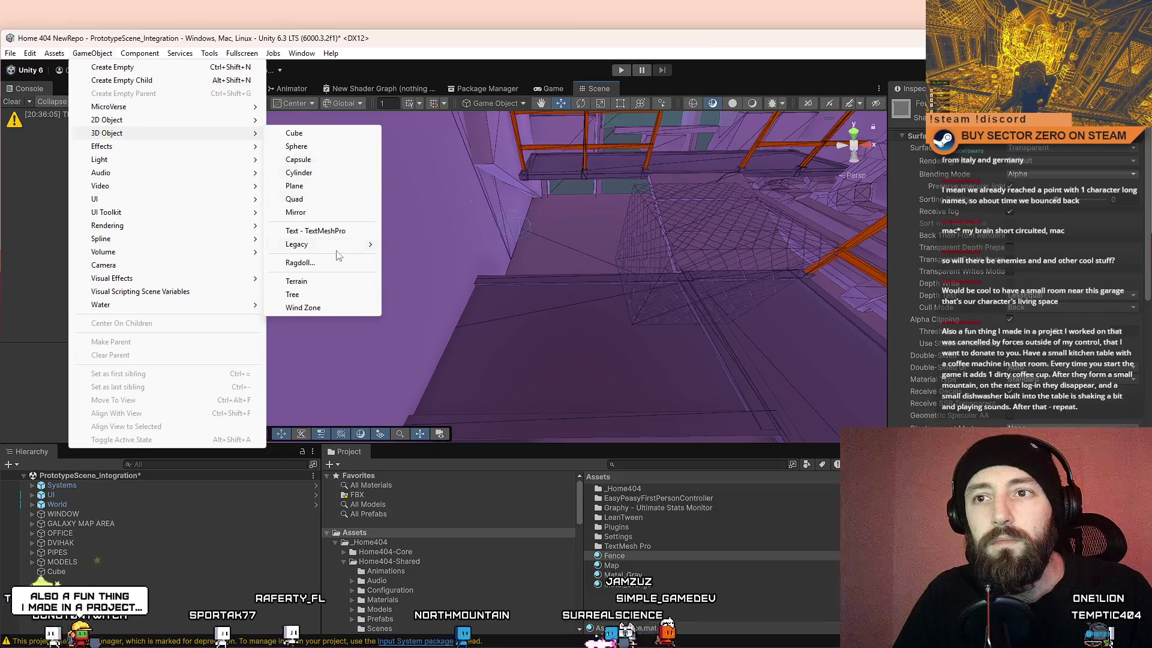
click(317, 205)
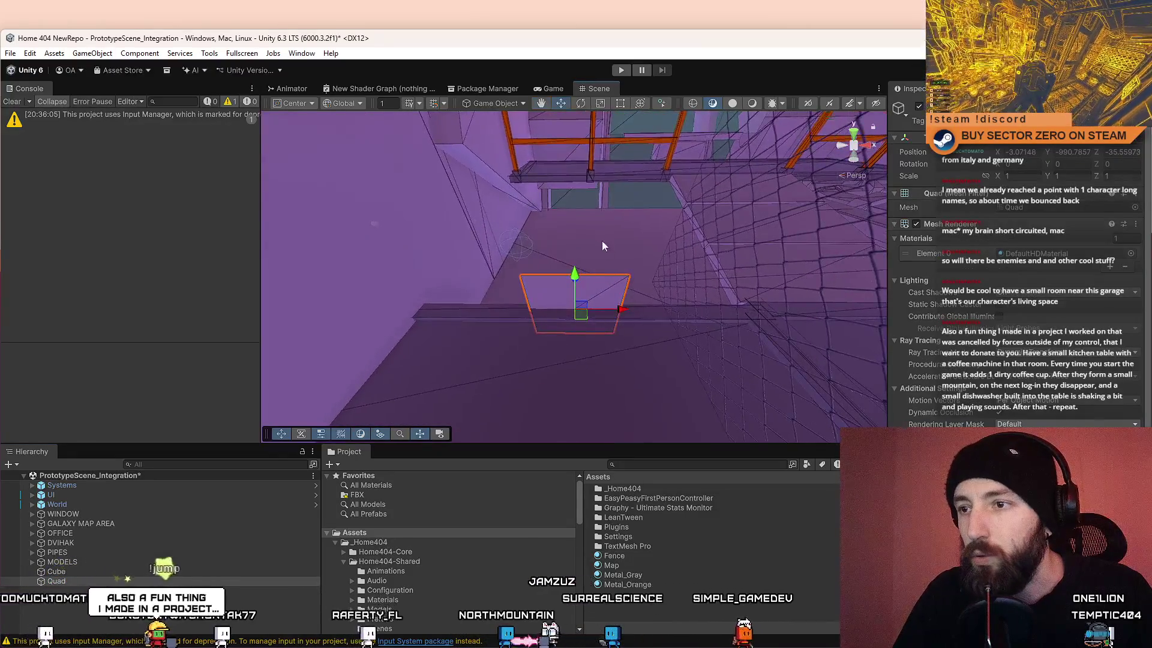
drag(575, 274, 566, 189)
drag(625, 551, 586, 209)
mouse_move(514, 282)
mouse_down()
mouse_move(579, 281)
mouse_move(691, 324)
mouse_move(459, 273)
mouse_up()
Step: Select nearby slabs and wall panels, then the fence quad and its Fence material
click(711, 336)
click(459, 273)
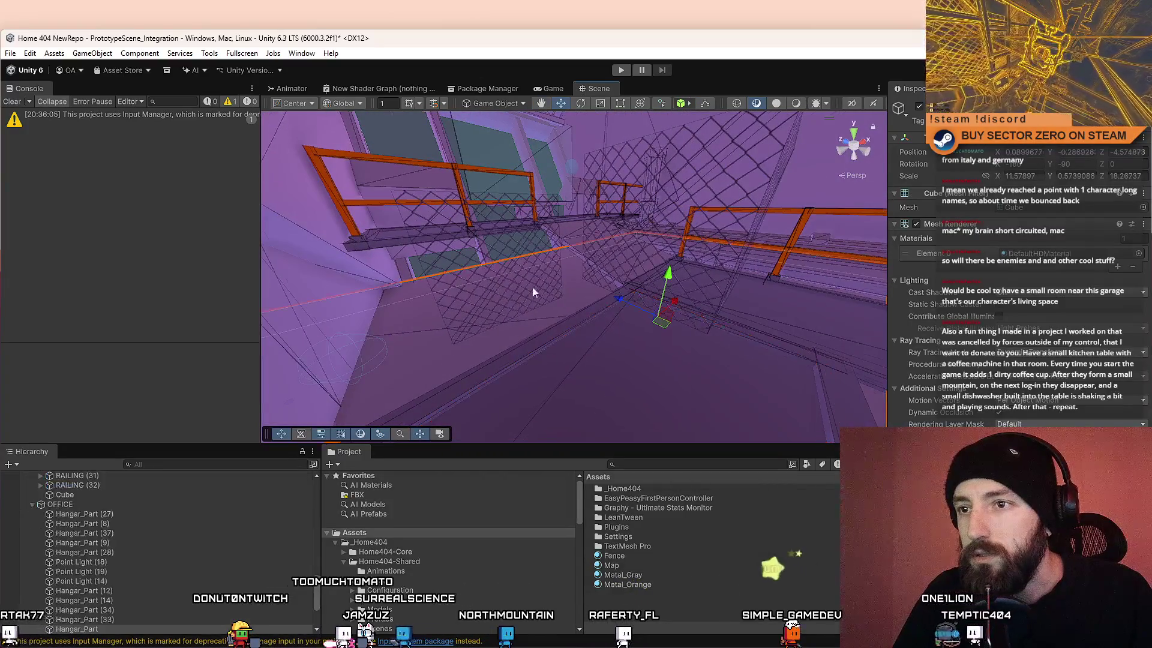
drag(534, 288, 480, 269)
click(509, 270)
click(505, 271)
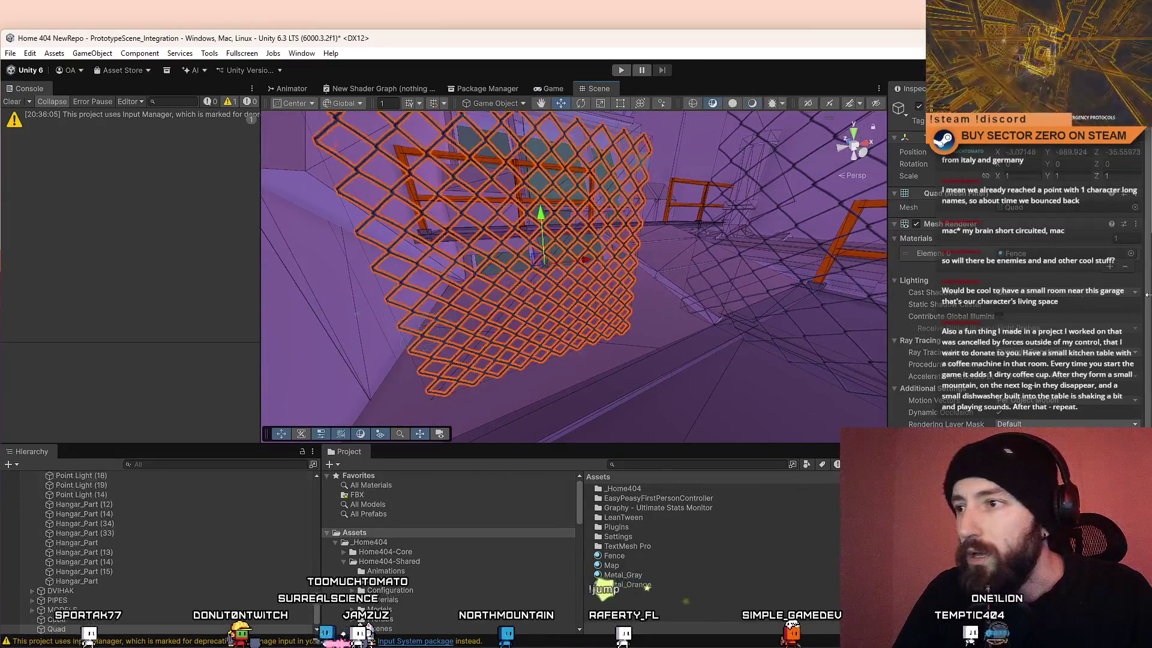
scroll(1027, 360, down, 2)
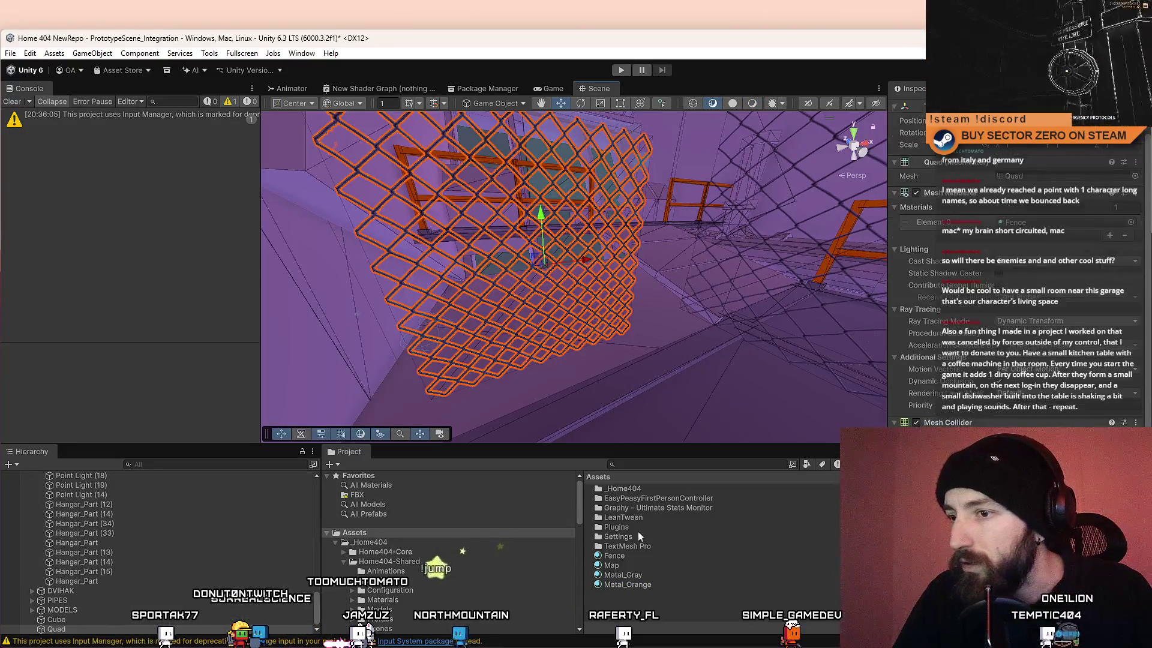
click(643, 556)
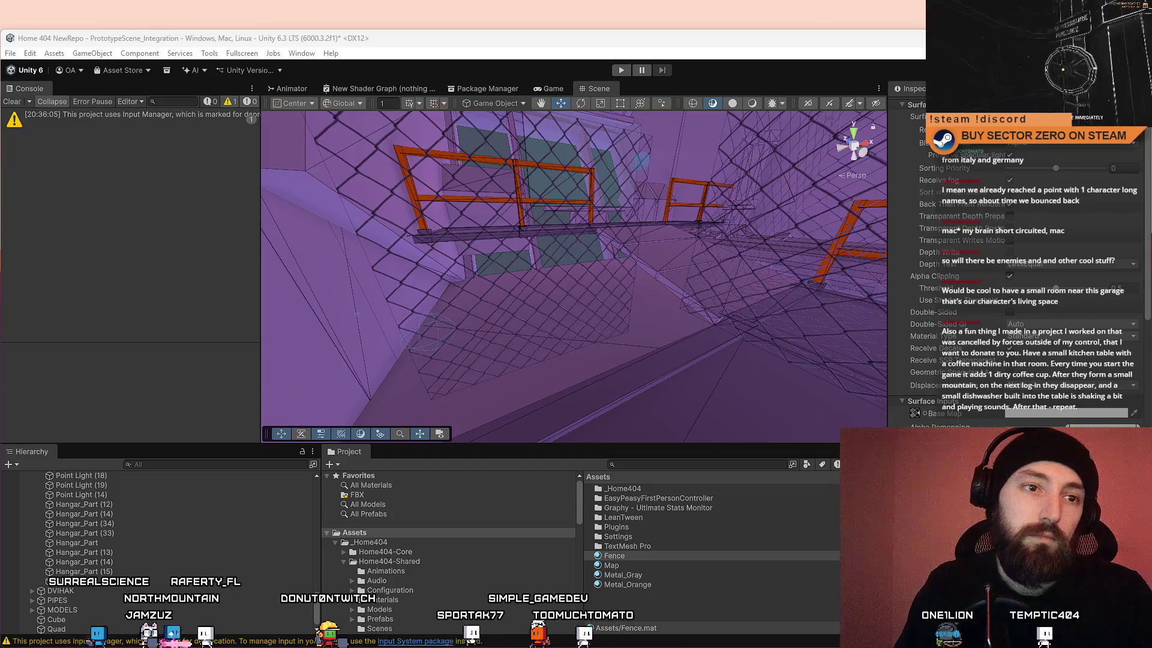
Step: Fly the Scene view through the railings to review the chain-link fence panels
mouse_move(368, 309)
mouse_down()
mouse_move(910, 268)
mouse_move(906, 218)
mouse_move(923, 253)
mouse_move(1140, 246)
mouse_move(14, 244)
mouse_move(1057, 240)
mouse_move(1075, 205)
mouse_move(1140, 206)
mouse_move(45, 207)
mouse_move(181, 205)
mouse_move(301, 249)
mouse_move(141, 242)
mouse_move(146, 390)
mouse_move(429, 349)
mouse_move(516, 318)
mouse_move(708, 288)
mouse_move(606, 285)
mouse_move(554, 241)
mouse_move(579, 258)
mouse_up()
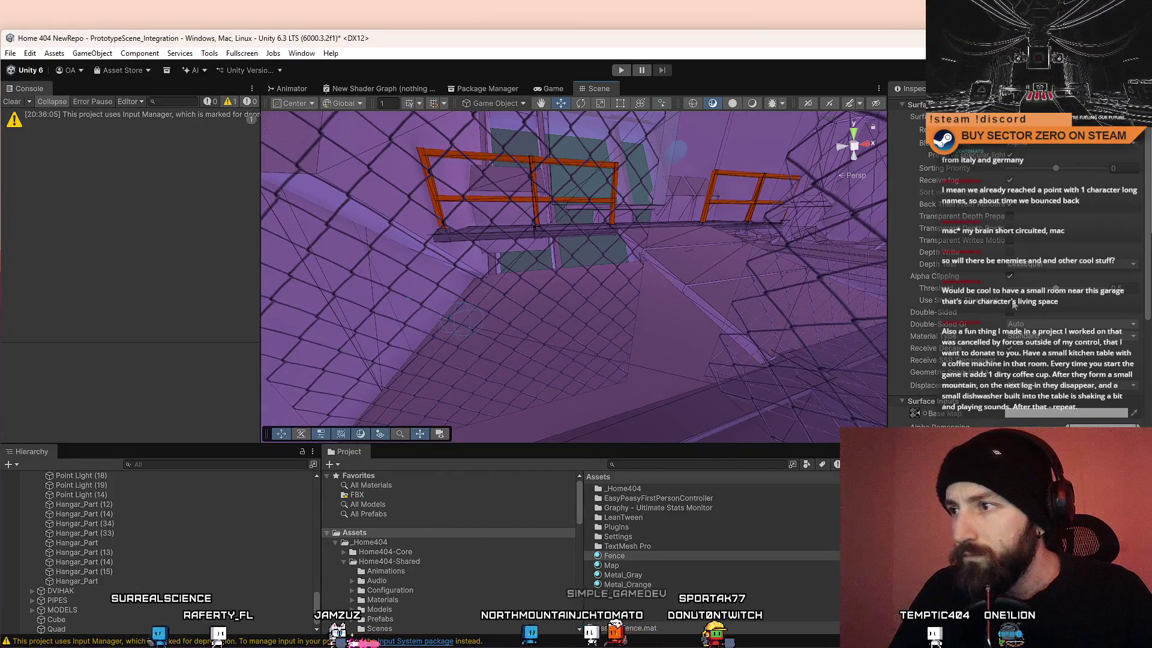
drag(709, 305, 684, 303)
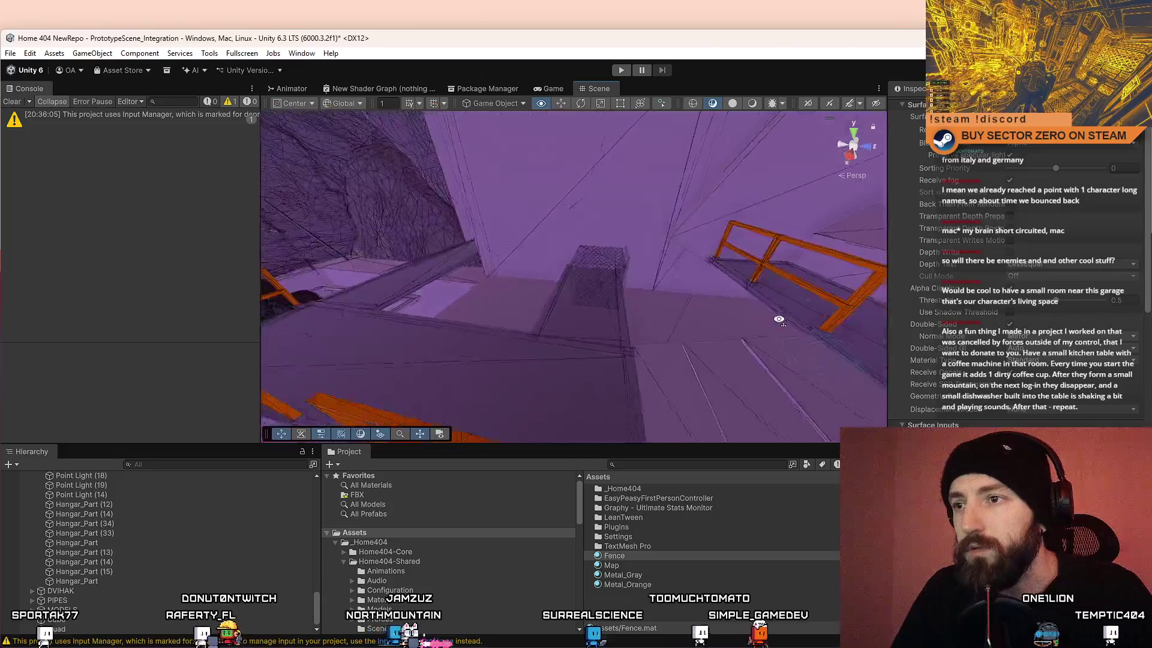
Step: Select the fence quad and frame it in the Scene view with F
click(524, 317)
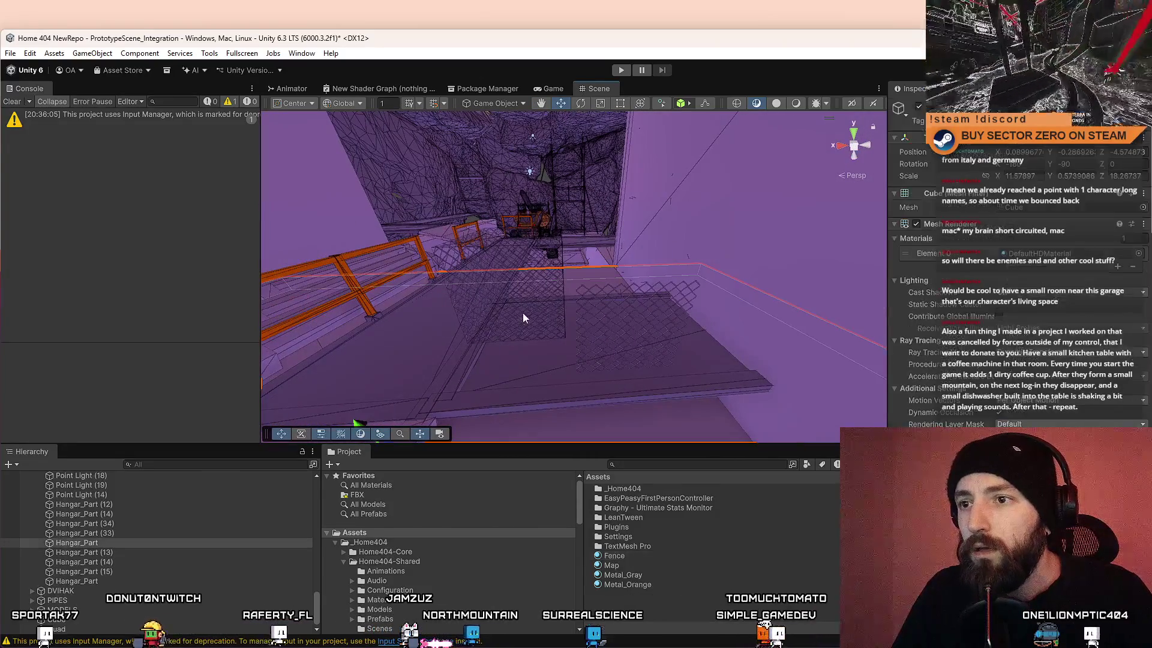
click(523, 318)
click(711, 343)
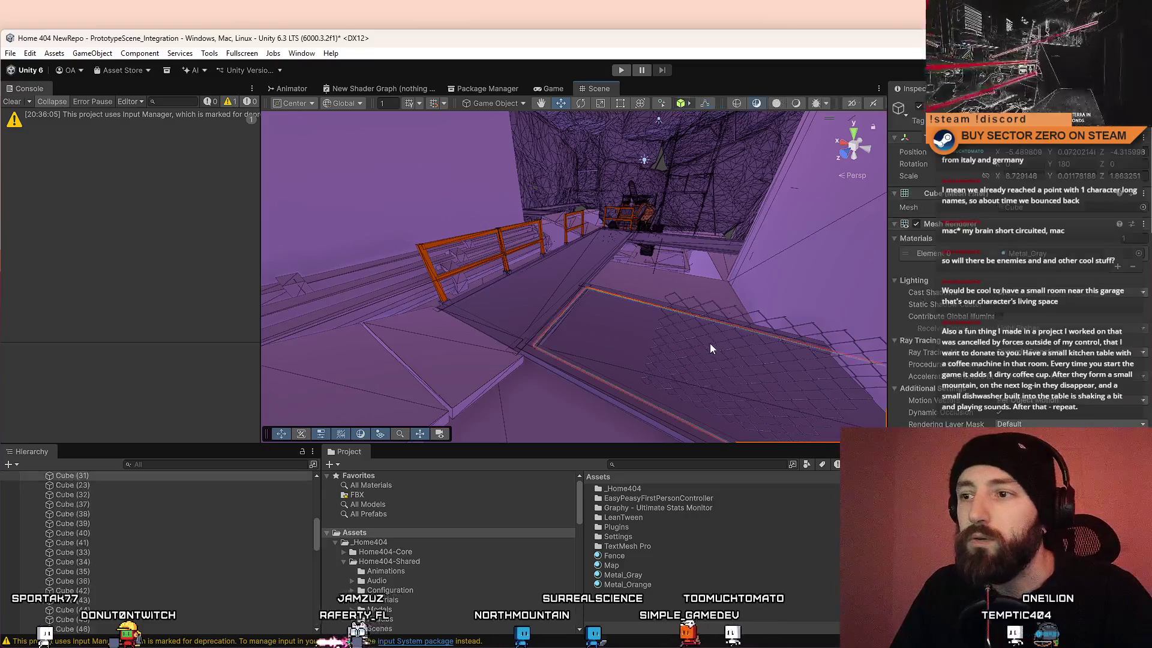
click(711, 343)
key(f)
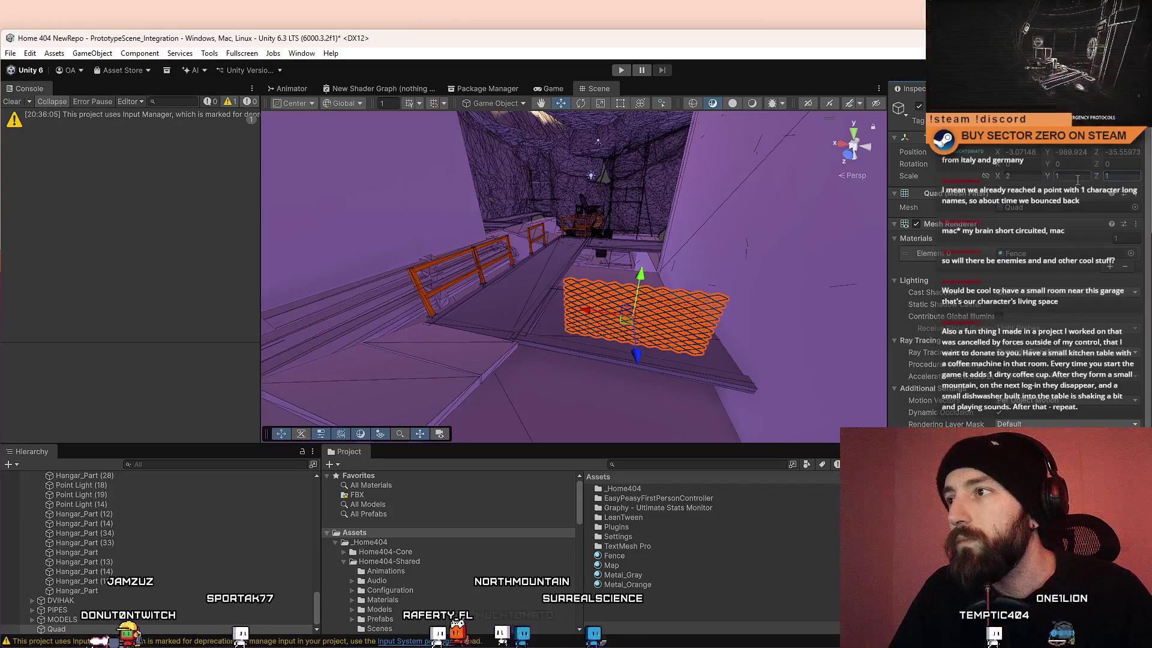
mouse_move(593, 269)
mouse_down()
mouse_move(675, 309)
mouse_move(695, 282)
mouse_move(652, 271)
mouse_move(628, 288)
mouse_move(660, 316)
mouse_up()
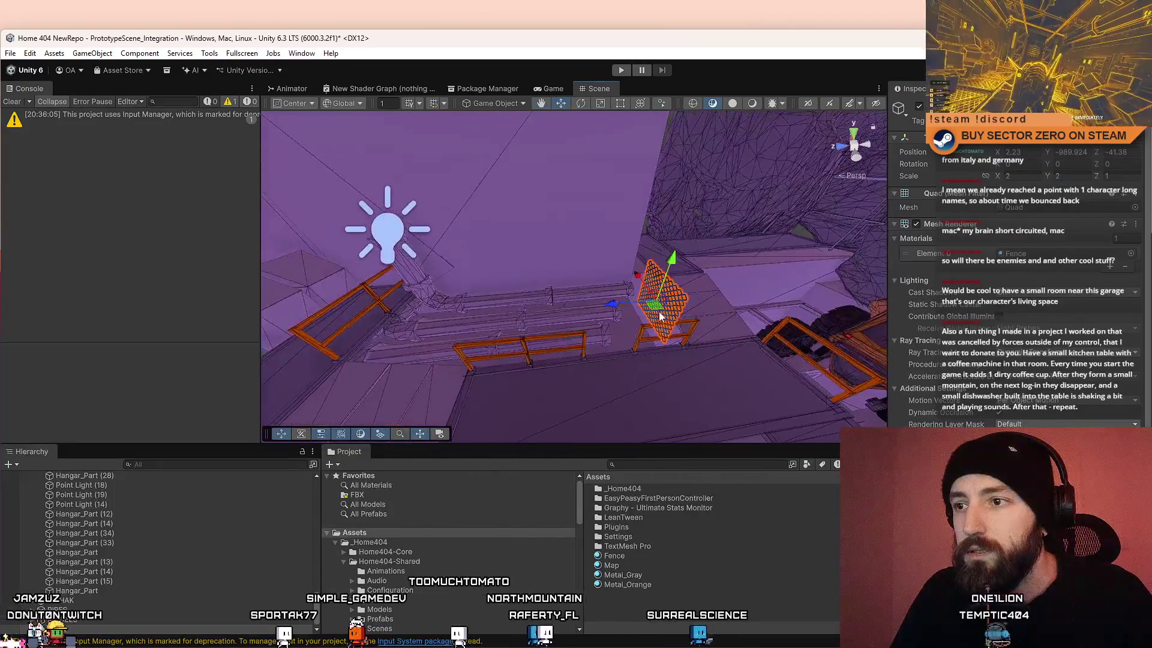
key(f)
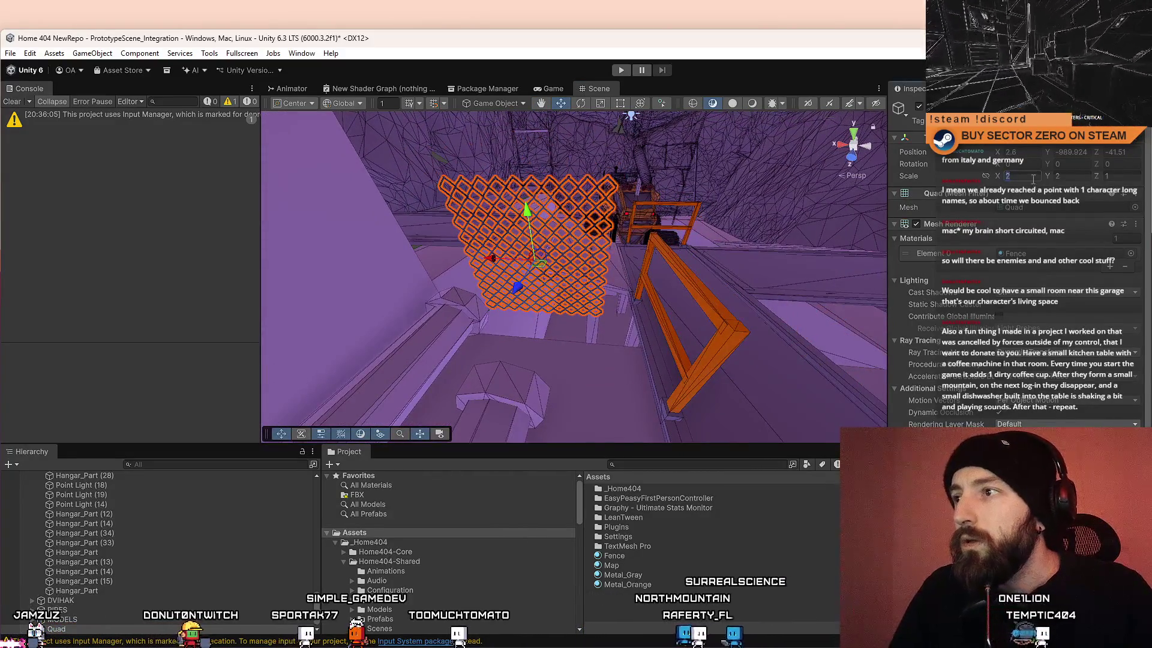
Step: Scale the fence quad to 3 on X and Y and lower it slightly
text(3)
key(Tab)
text(3)
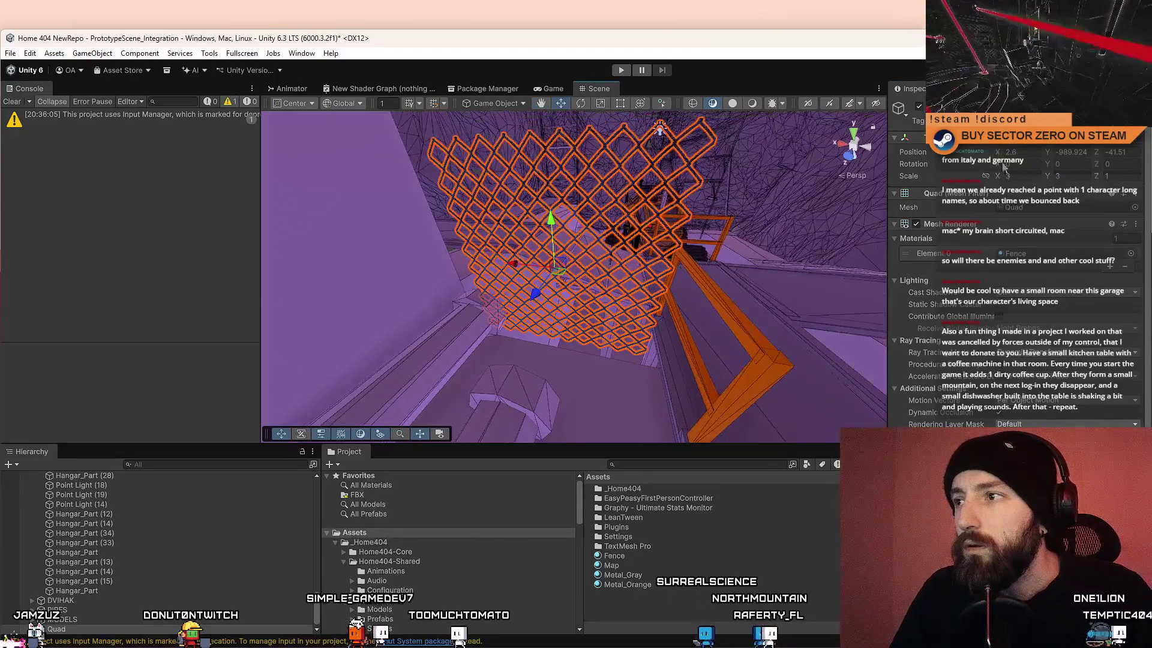
drag(612, 226, 612, 257)
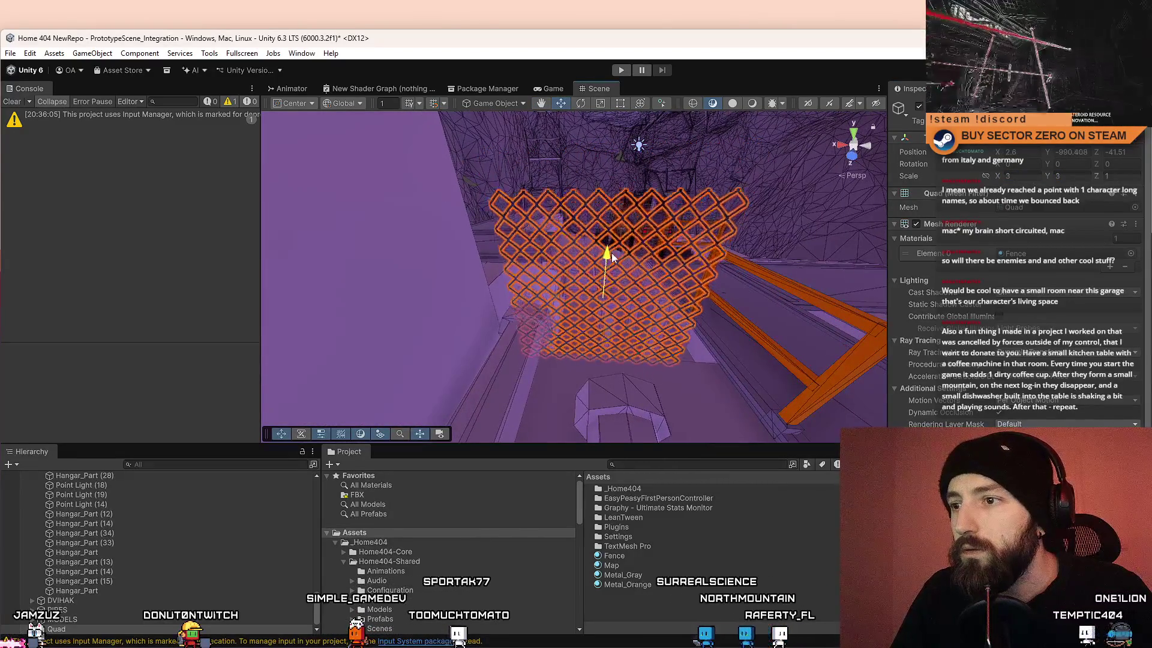
key(f)
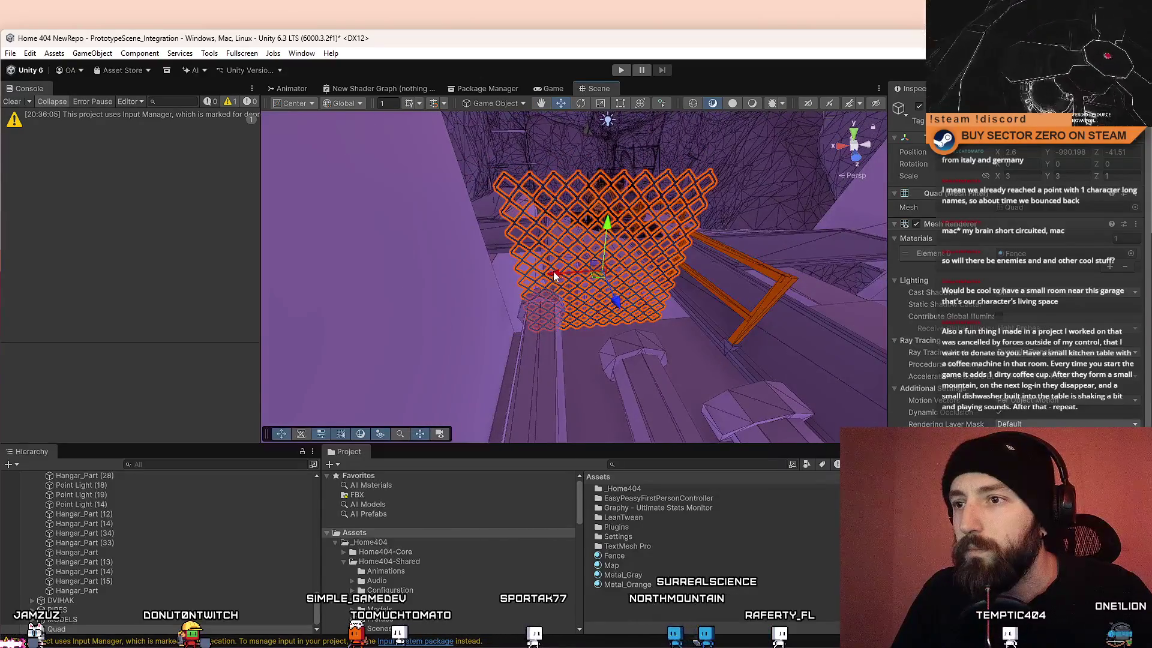
click(538, 275)
mouse_move(740, 280)
mouse_down()
mouse_move(629, 259)
mouse_move(211, 251)
mouse_move(128, 164)
mouse_move(40, 146)
mouse_move(133, 311)
mouse_move(224, 329)
mouse_move(91, 329)
mouse_move(164, 318)
mouse_move(452, 214)
mouse_up()
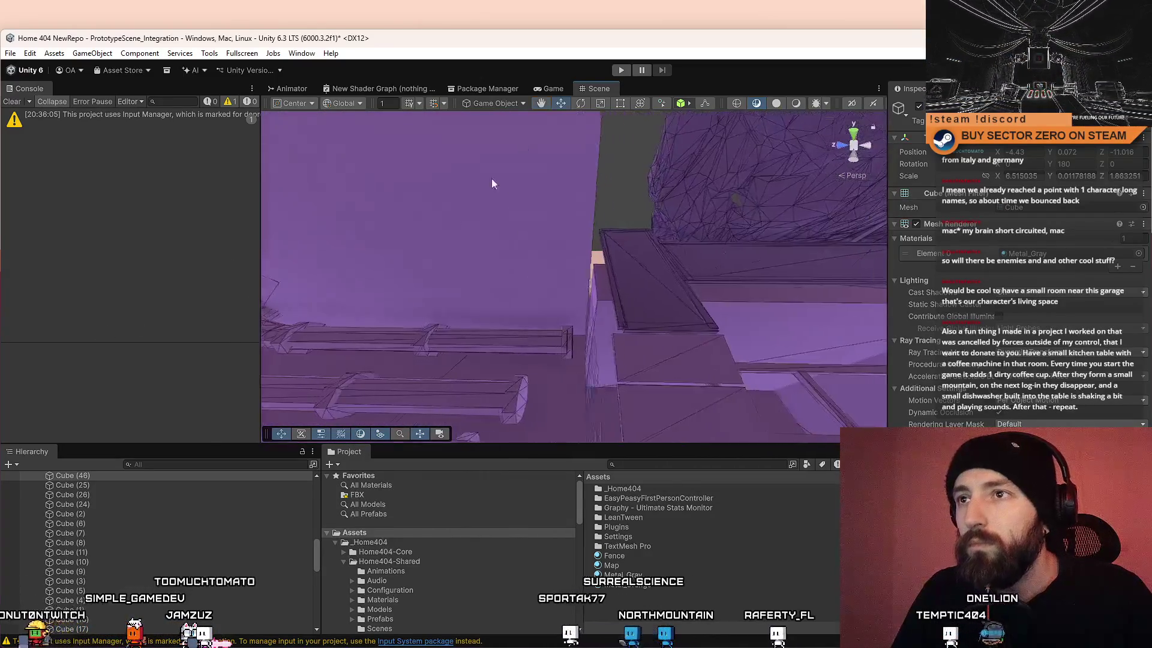
Step: Play-test the hangar in first person with Ctrl+P, jumping in a maximized Game view, then stop
key(ctrl+p)
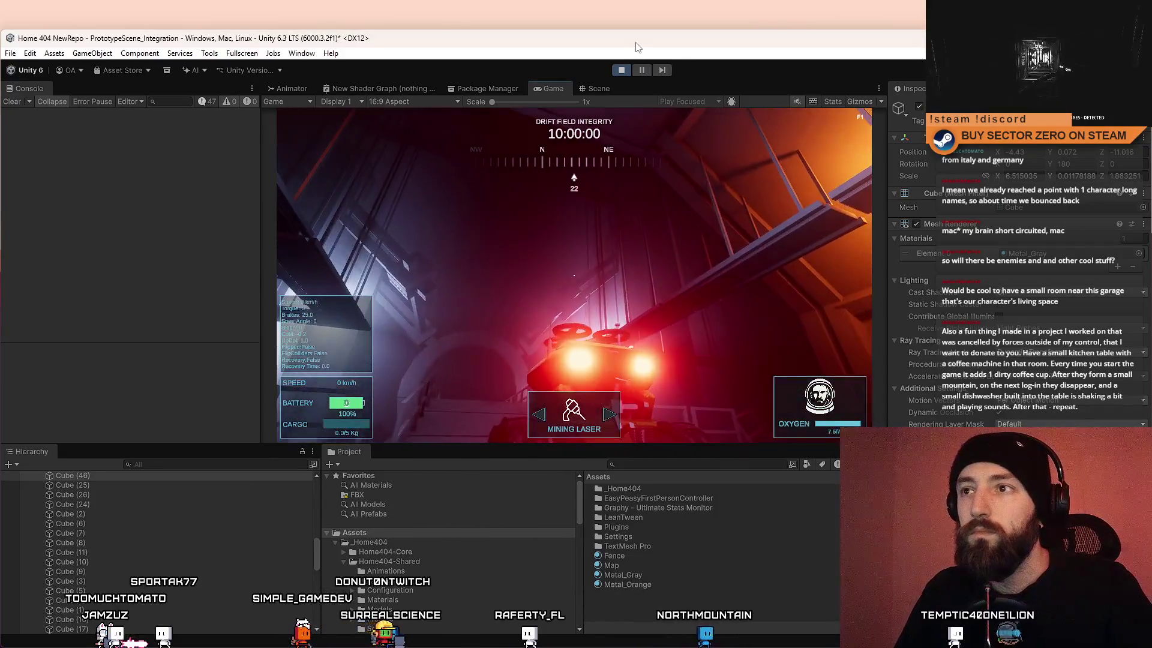
double_click(636, 38)
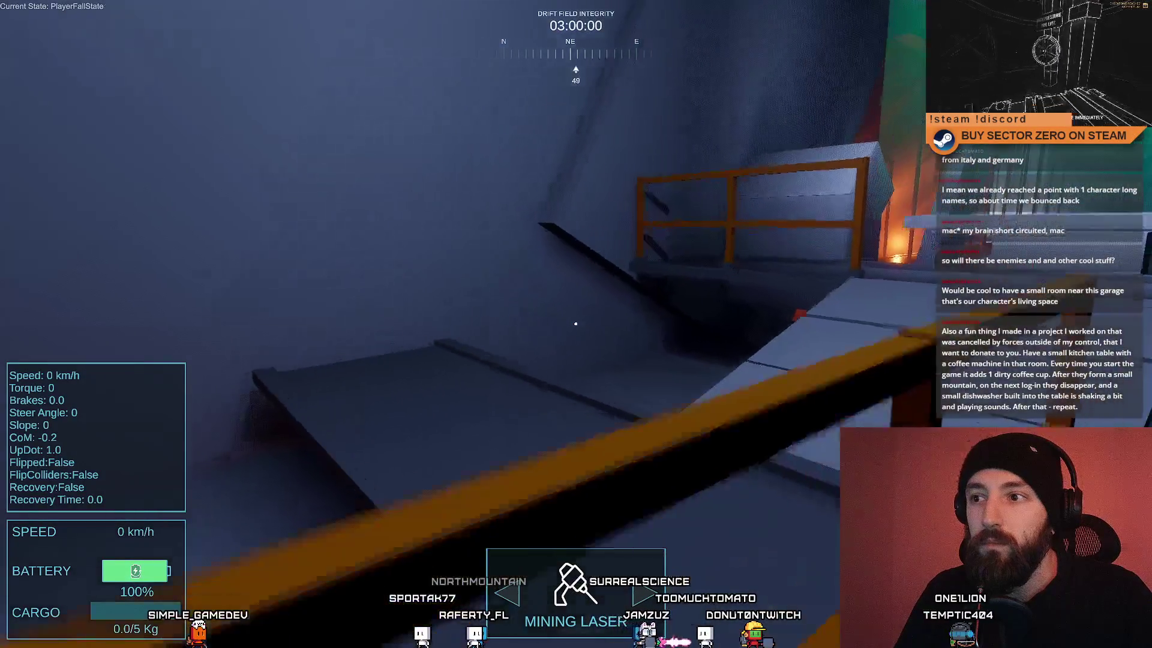
key(space)
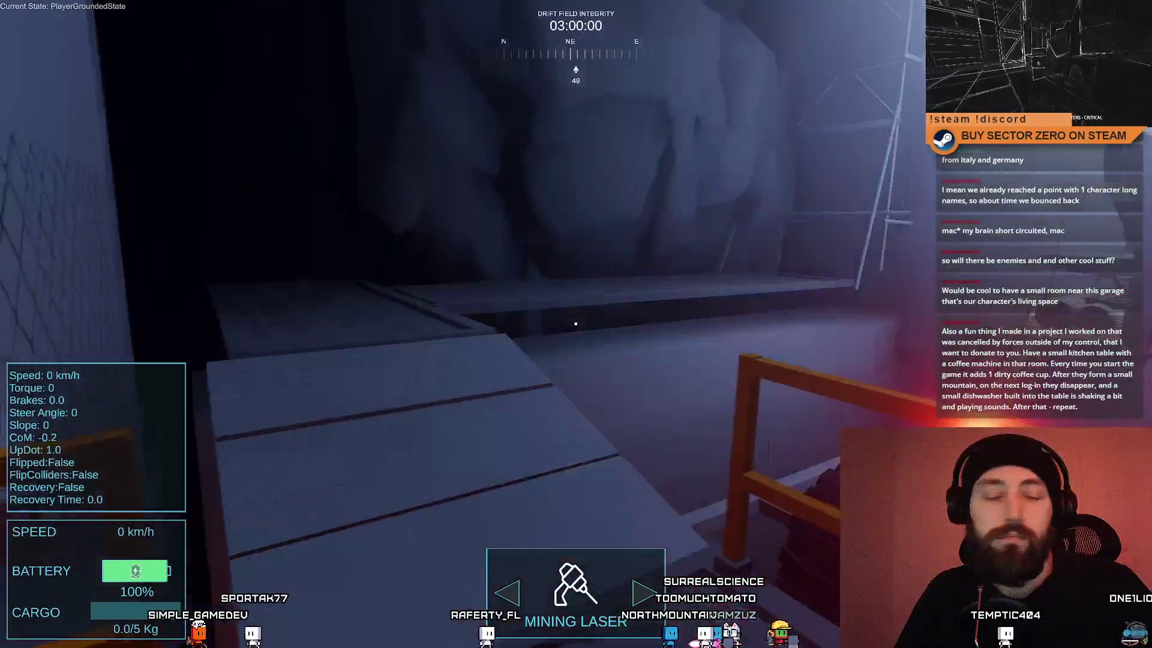
key(F10)
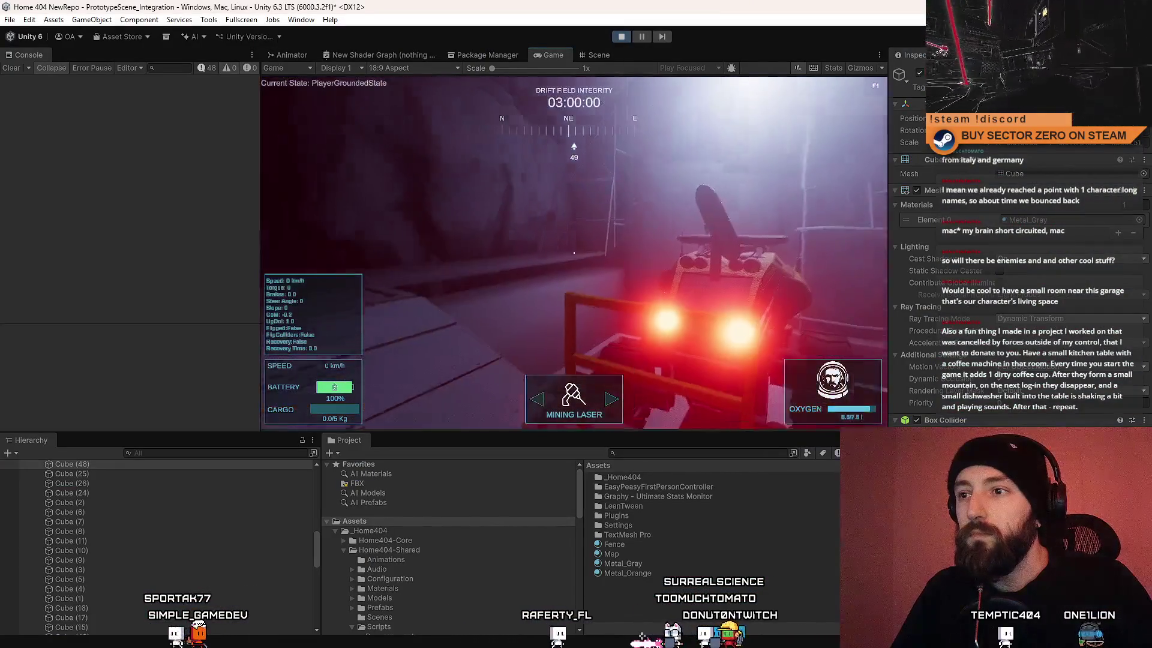
click(619, 40)
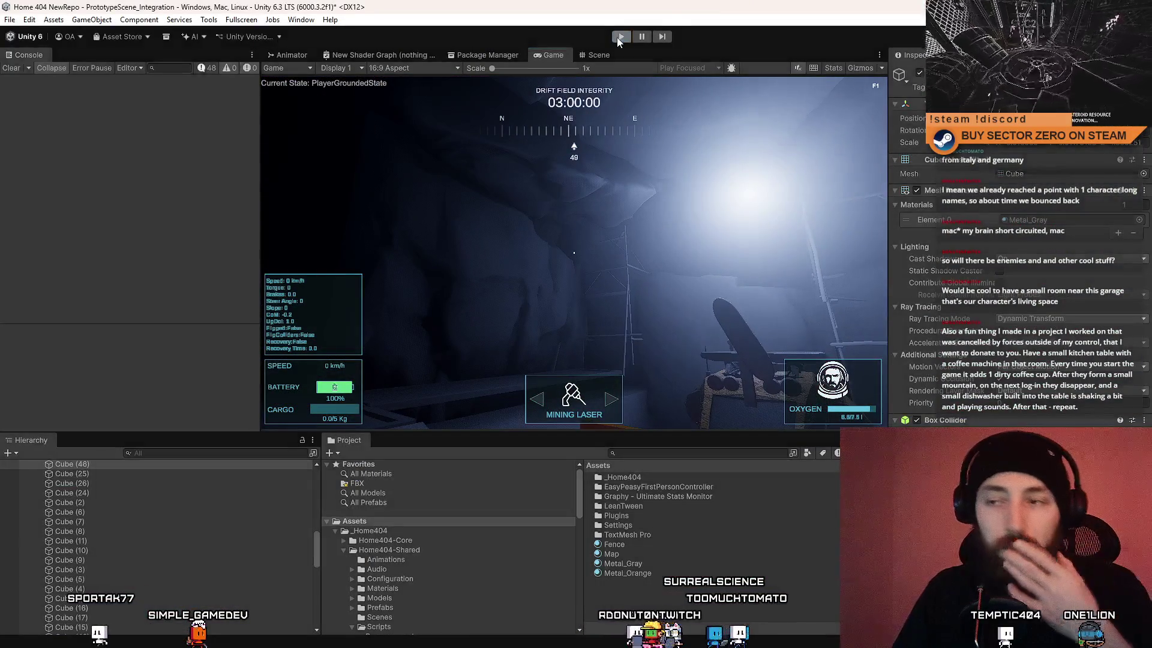
Step: Return to the Scene view and inspect the hangar wall parts around the window and railings
click(592, 56)
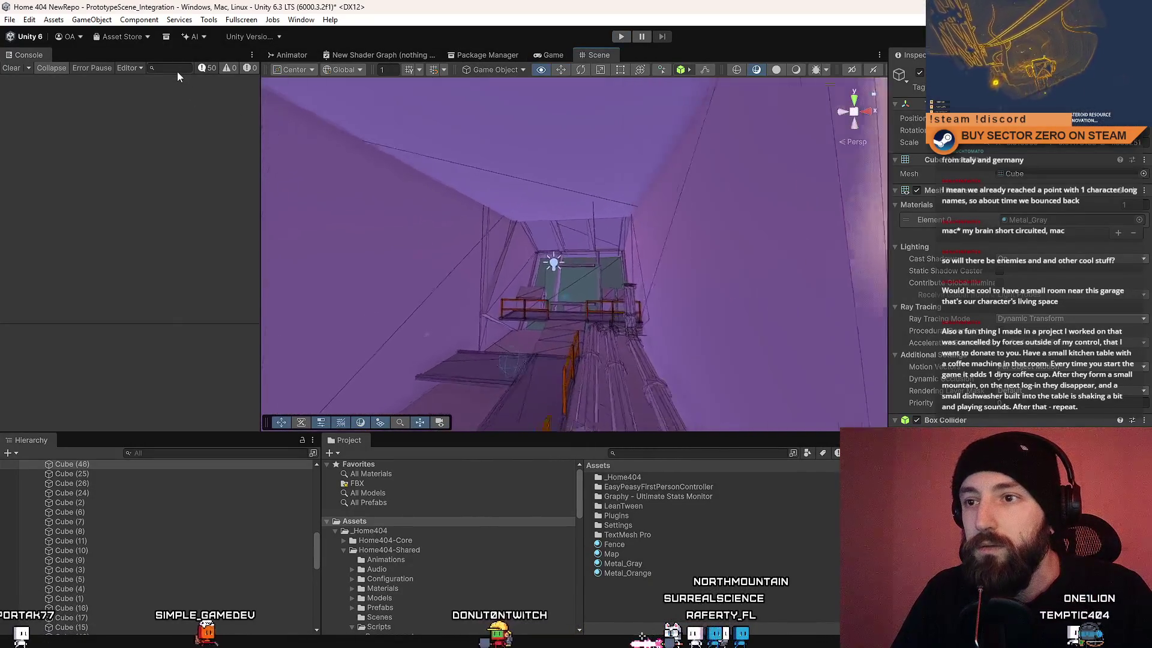
click(538, 204)
mouse_move(534, 194)
mouse_down()
mouse_move(450, 265)
mouse_move(255, 208)
mouse_move(168, 215)
mouse_move(1101, 187)
mouse_up()
mouse_move(420, 192)
mouse_down()
mouse_move(167, 188)
mouse_move(234, 110)
mouse_move(148, 168)
mouse_move(507, 212)
mouse_up()
click(385, 216)
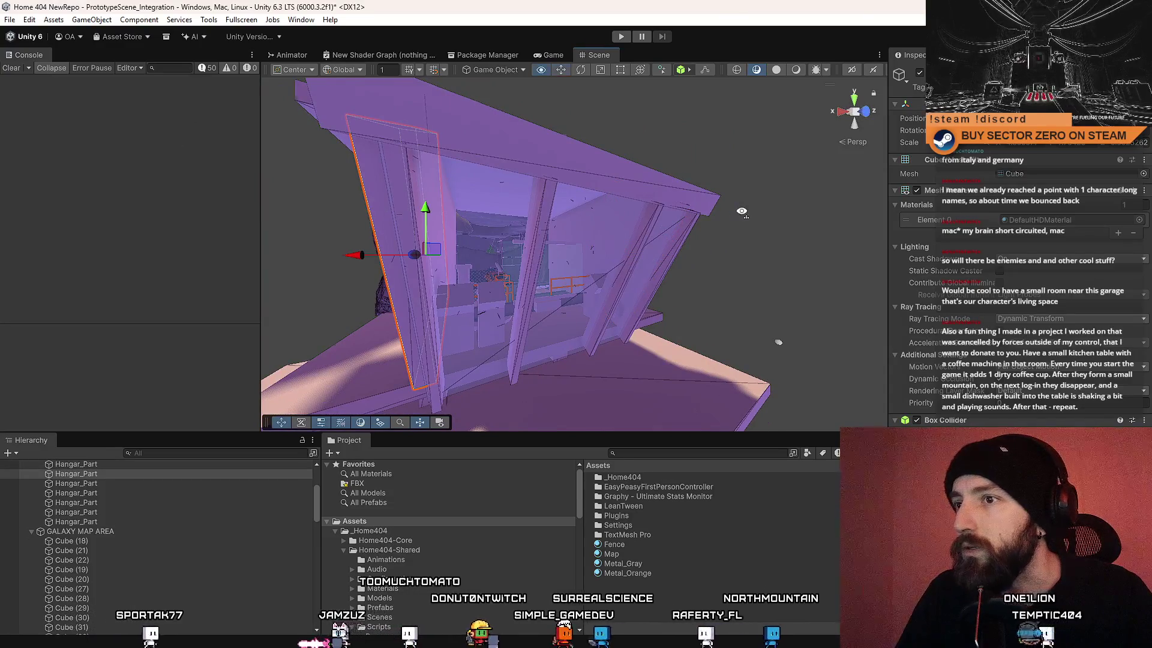
key(f)
mouse_move(803, 230)
mouse_down()
mouse_move(751, 236)
mouse_move(774, 227)
mouse_up()
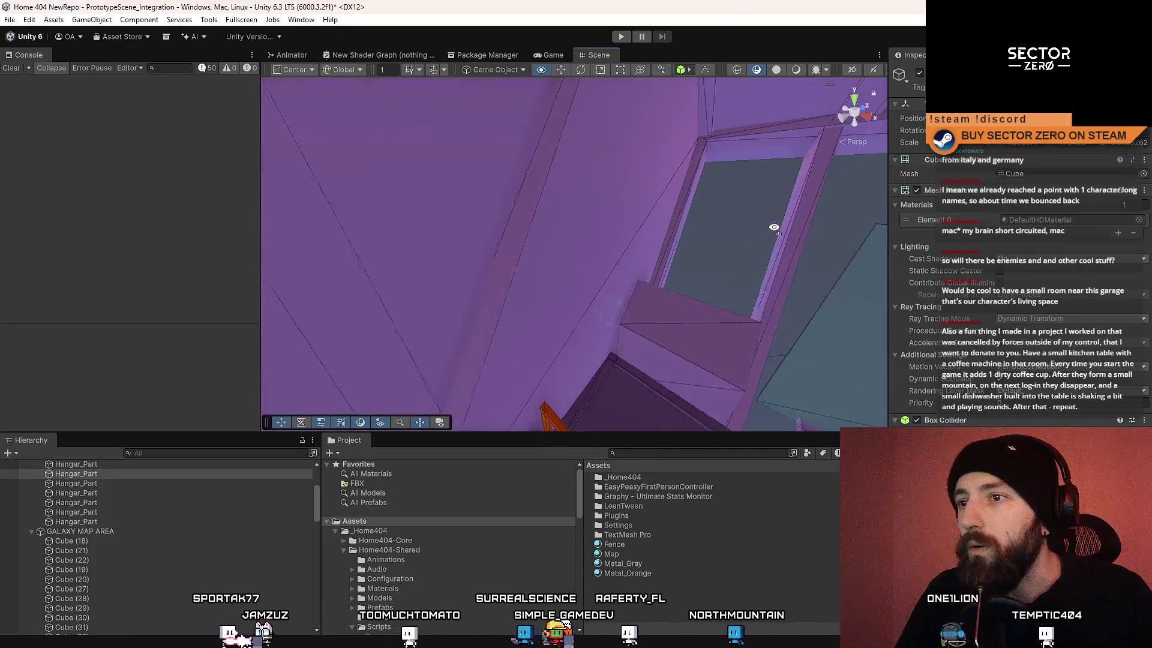
scroll(578, 240, down, 5)
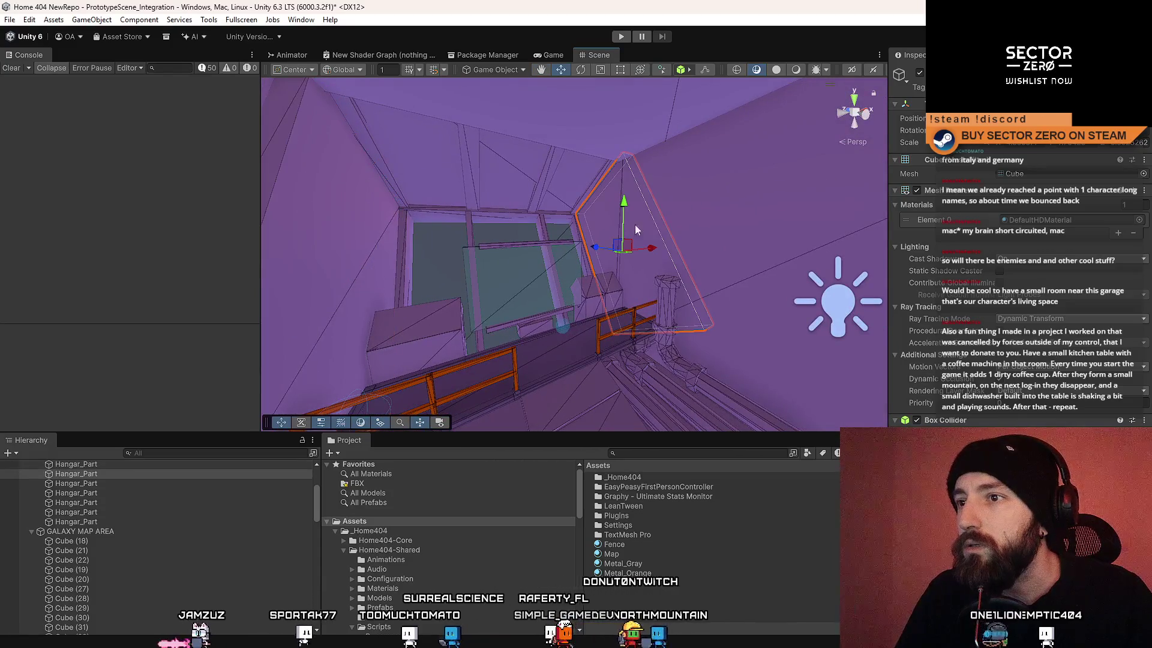
drag(692, 200, 822, 182)
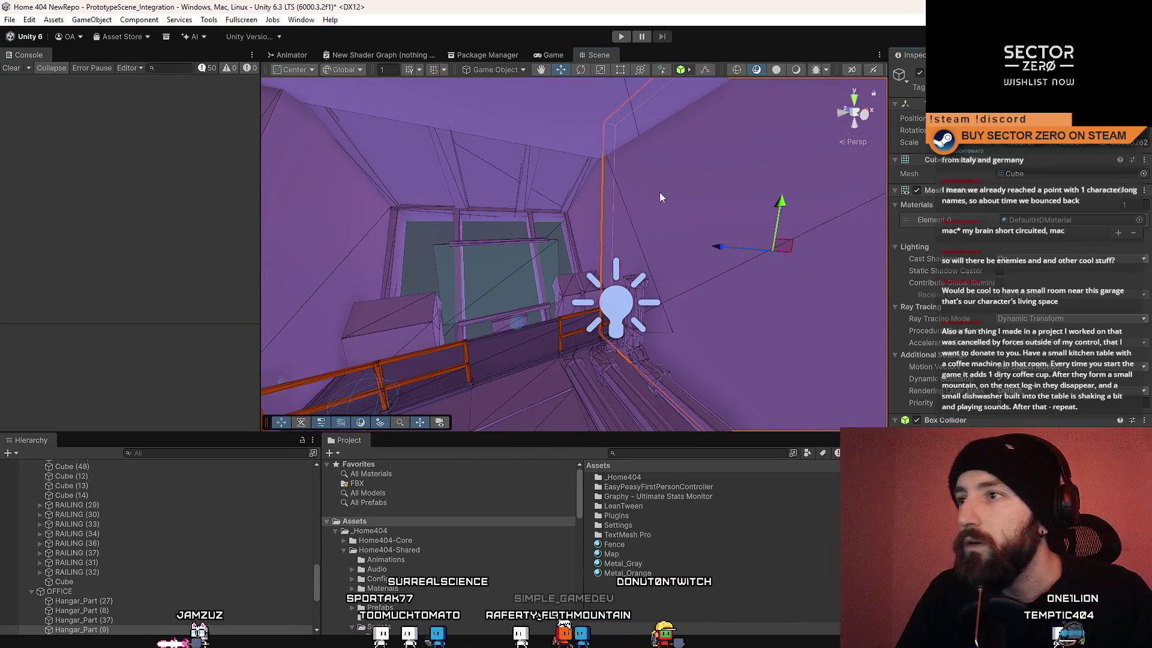
drag(661, 192, 463, 218)
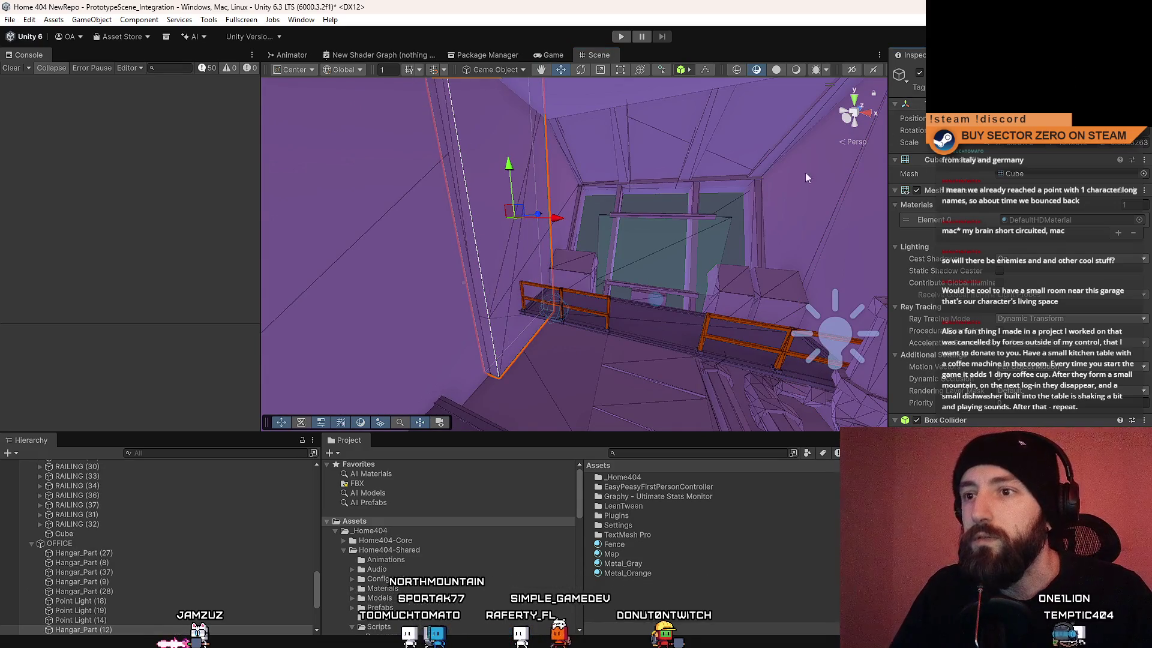
drag(872, 148, 457, 238)
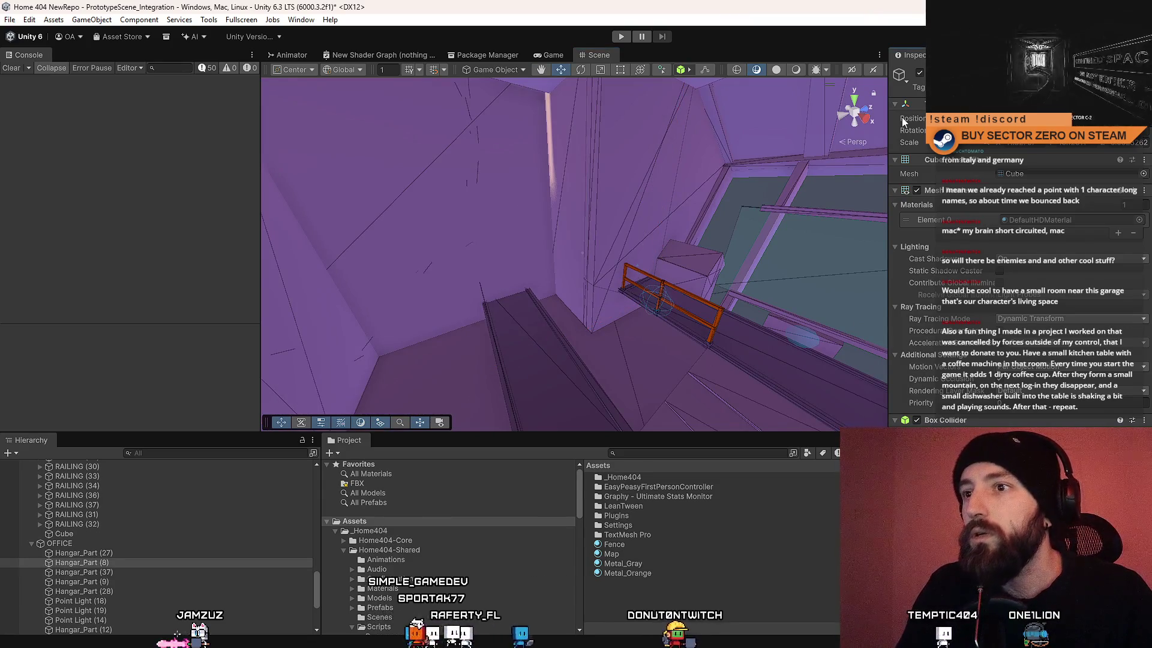
mouse_move(592, 199)
mouse_down()
mouse_move(733, 230)
mouse_move(707, 212)
mouse_move(604, 236)
mouse_move(671, 133)
mouse_move(633, 160)
mouse_up()
Step: Delete the Hangar_Part (8) wall piece and fly into the building interior
key(Delete)
key(ctrl+z)
key(f)
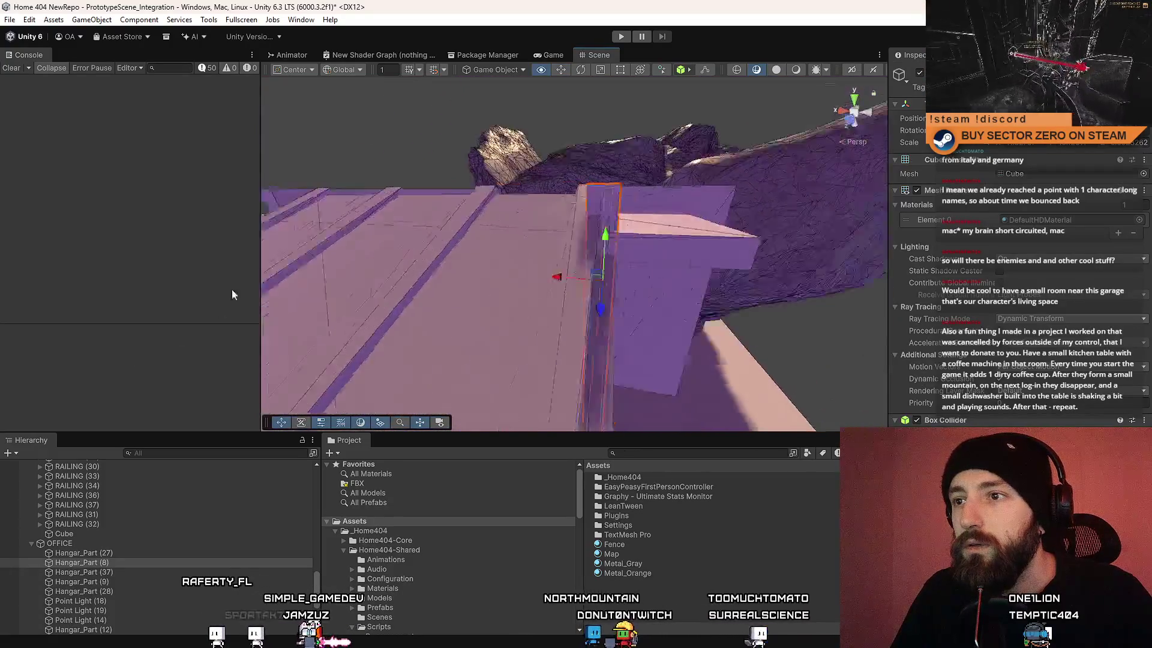
key(Delete)
mouse_move(611, 254)
mouse_down()
mouse_move(639, 275)
mouse_move(449, 285)
mouse_move(522, 211)
mouse_move(237, 206)
mouse_move(805, 228)
mouse_move(774, 240)
mouse_move(523, 142)
mouse_up()
mouse_move(513, 274)
mouse_down()
mouse_move(588, 33)
mouse_move(593, 157)
mouse_move(553, 222)
mouse_move(338, 309)
mouse_move(374, 273)
mouse_move(396, 279)
mouse_up()
mouse_move(524, 231)
mouse_down()
mouse_move(646, 187)
mouse_move(591, 198)
mouse_move(513, 160)
mouse_move(520, 219)
mouse_move(424, 258)
mouse_up()
Step: Select a cube by the wall and slide it across the floor toward the viewer
click(520, 219)
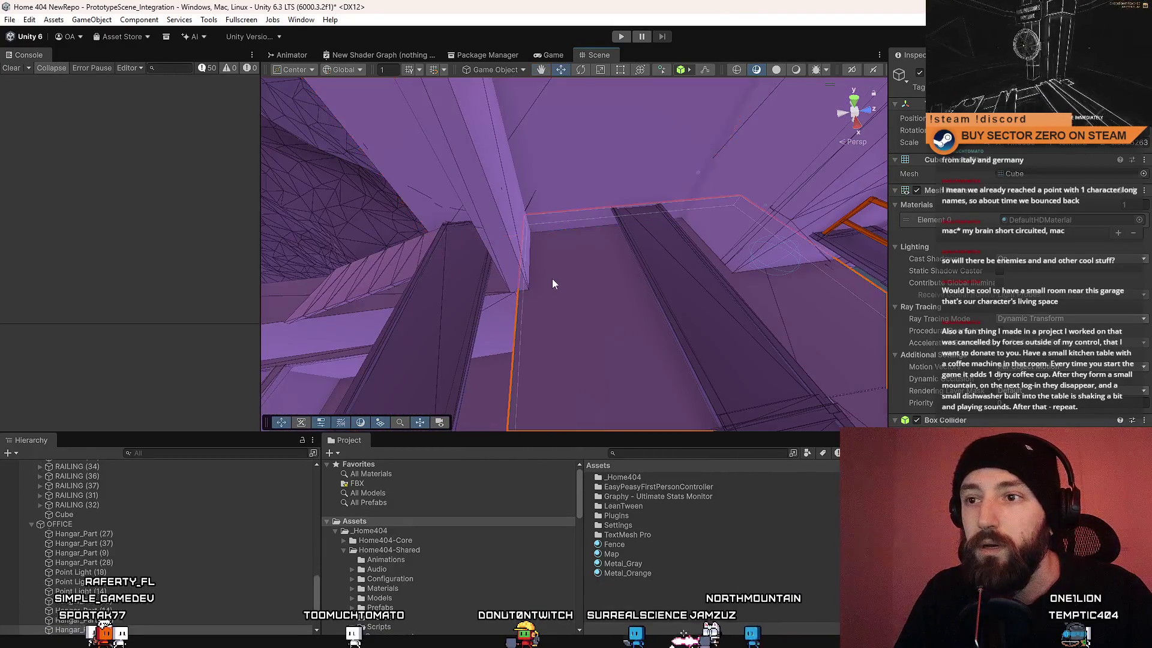
drag(739, 215, 1145, 253)
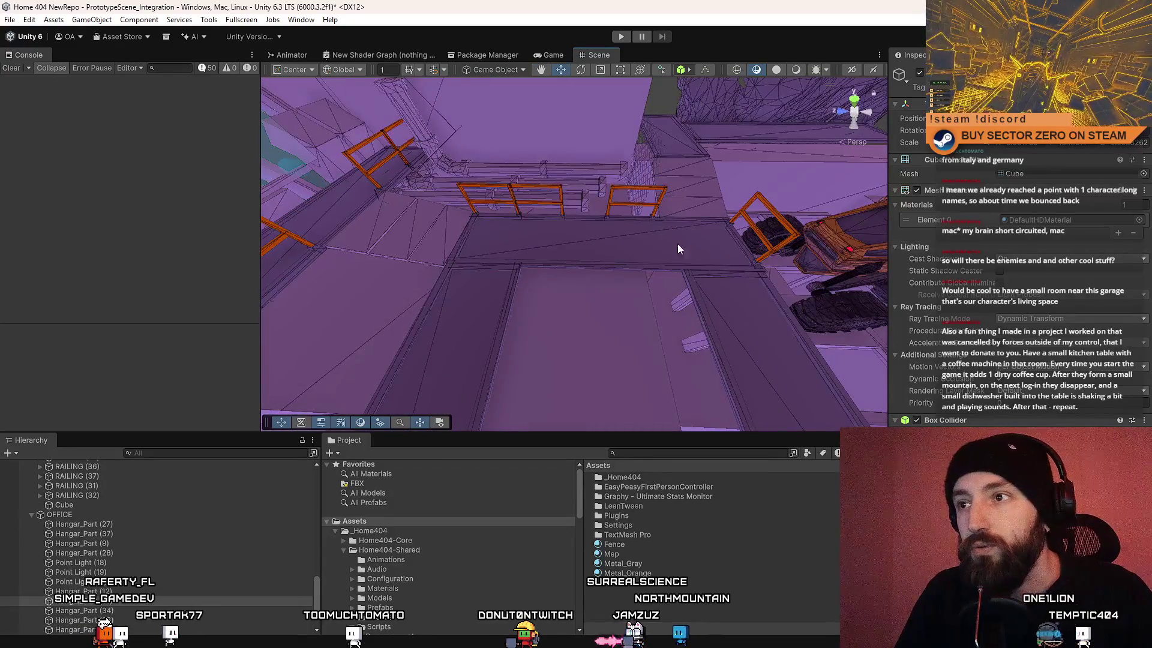
mouse_move(621, 248)
mouse_down()
mouse_move(171, 225)
mouse_move(581, 239)
mouse_move(466, 270)
mouse_move(534, 187)
mouse_up()
mouse_move(558, 129)
mouse_down()
mouse_move(451, 164)
mouse_move(554, 162)
mouse_move(561, 227)
mouse_move(480, 234)
mouse_up()
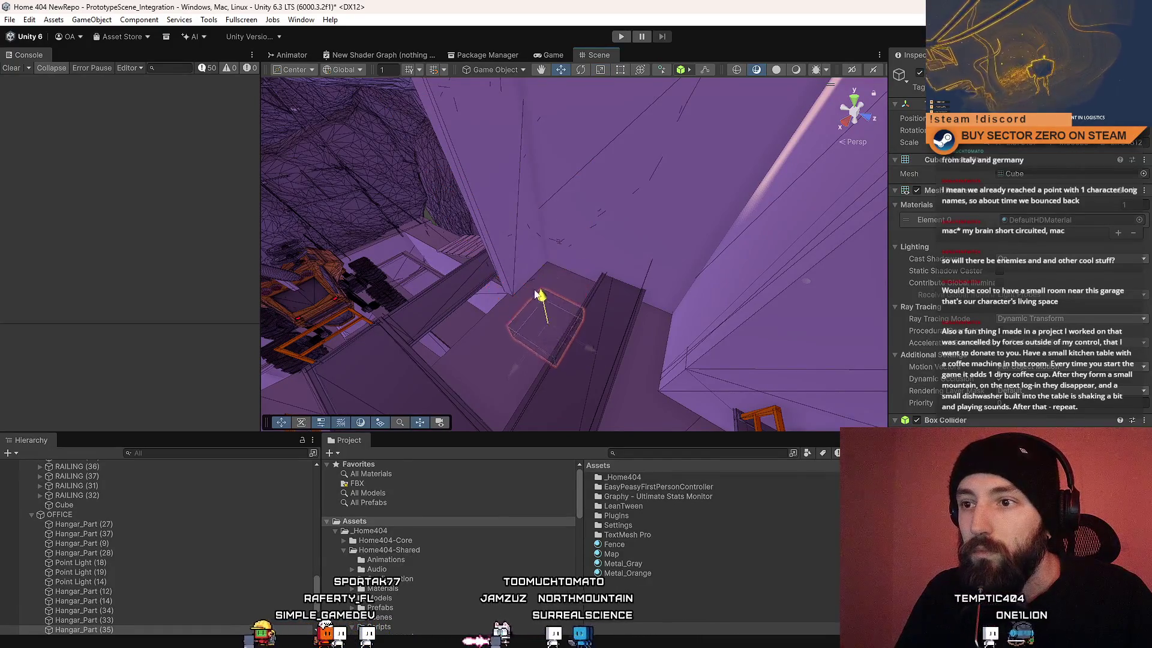
scroll(535, 299, up, 5)
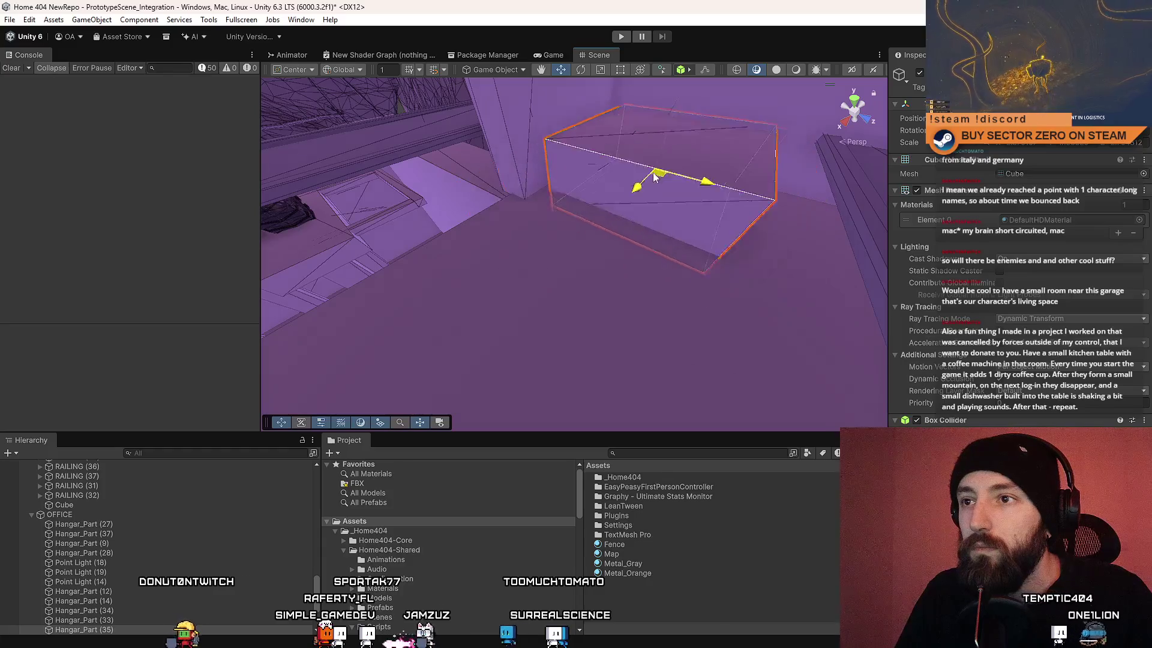
mouse_move(620, 176)
mouse_down()
mouse_move(725, 216)
mouse_move(534, 207)
mouse_move(576, 191)
mouse_move(639, 213)
mouse_up()
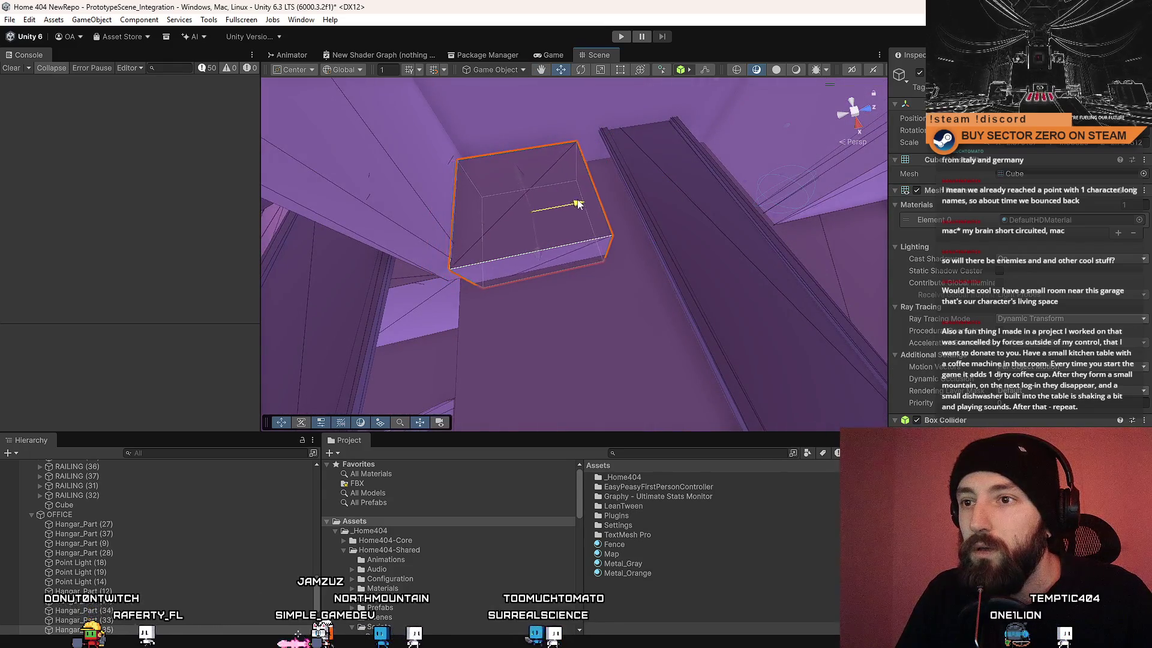
mouse_move(579, 205)
mouse_down()
mouse_move(710, 244)
mouse_move(561, 252)
mouse_move(155, 213)
mouse_move(702, 204)
mouse_move(382, 208)
mouse_up()
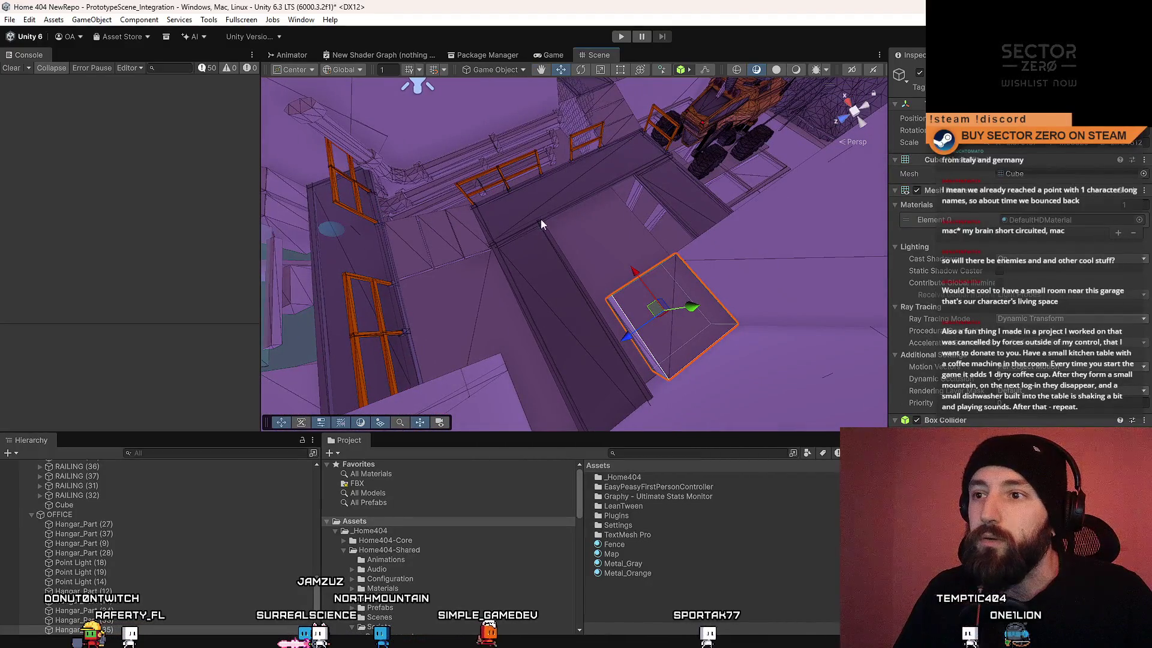
mouse_move(602, 307)
mouse_down()
mouse_move(492, 308)
mouse_move(592, 317)
mouse_move(515, 323)
mouse_move(720, 255)
mouse_move(456, 251)
mouse_up()
Step: Slide the selected cube left along X beside the wall, then review the railings
key(r)
key(r)
mouse_move(600, 238)
mouse_down()
mouse_move(609, 198)
mouse_move(760, 191)
mouse_up()
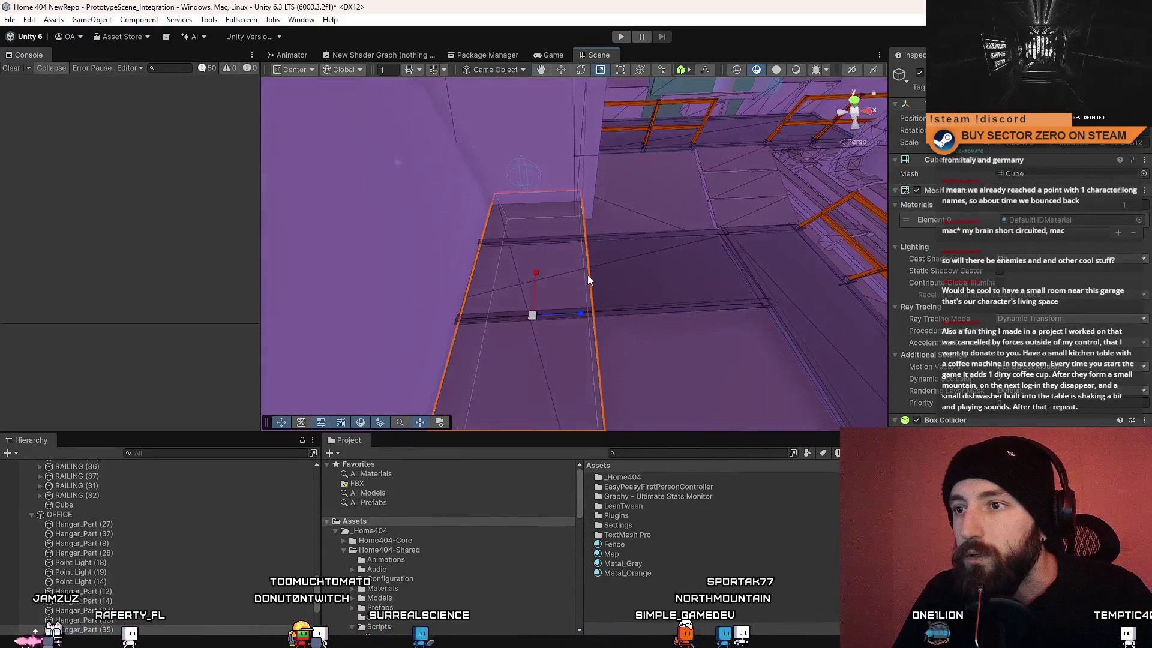
mouse_move(597, 315)
mouse_down()
mouse_move(575, 322)
mouse_move(531, 218)
mouse_move(483, 305)
mouse_up()
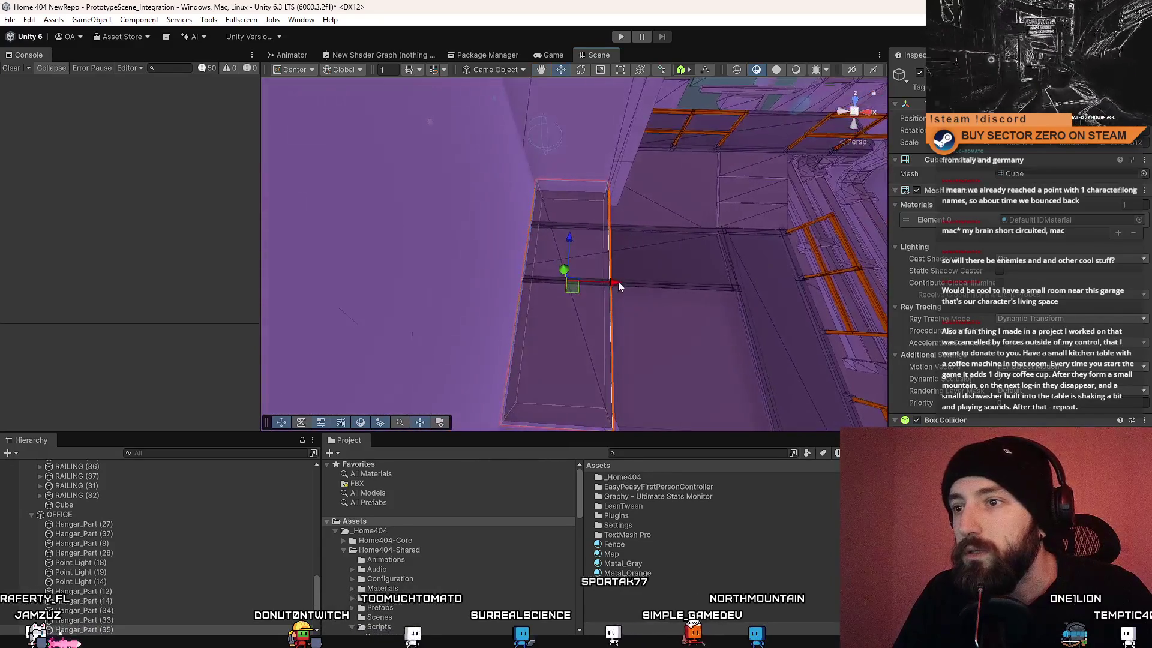
mouse_move(617, 284)
mouse_down()
mouse_move(562, 214)
mouse_move(570, 240)
mouse_move(696, 281)
mouse_up()
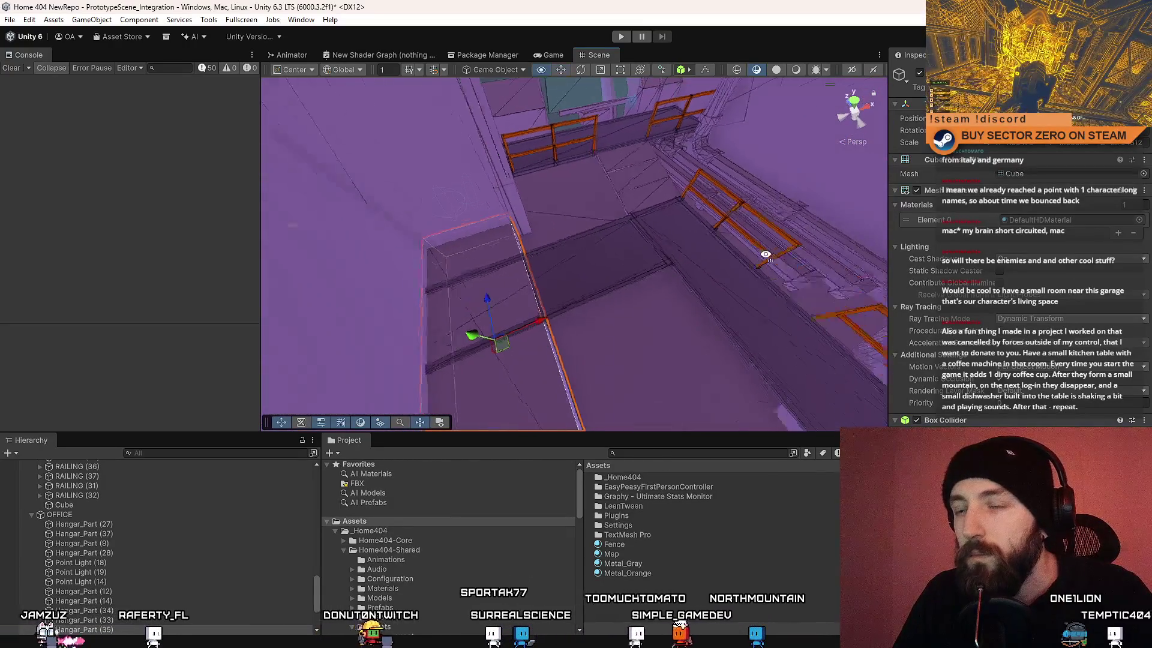
drag(759, 254, 490, 255)
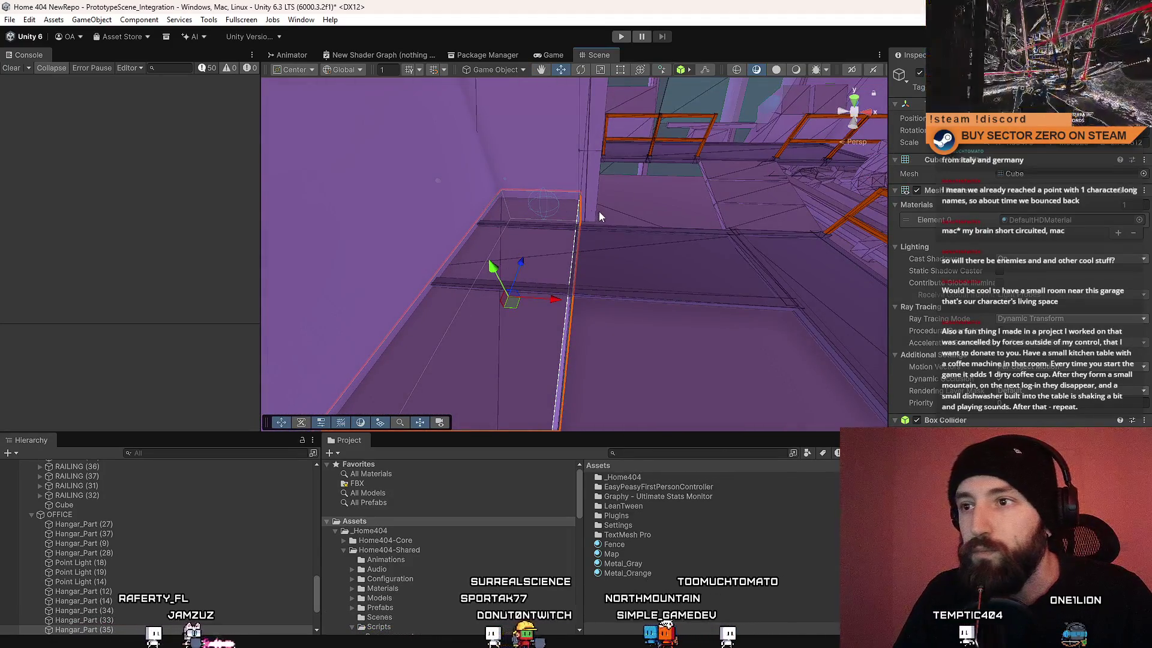
mouse_move(400, 277)
mouse_down()
mouse_move(600, 246)
mouse_move(702, 193)
mouse_move(657, 261)
mouse_move(600, 171)
mouse_move(564, 172)
mouse_up()
mouse_move(654, 197)
mouse_down()
mouse_move(801, 325)
mouse_move(255, 337)
mouse_move(619, 229)
mouse_move(651, 287)
mouse_move(657, 271)
mouse_move(701, 263)
mouse_up()
Step: Scale Cube (31) and its thin edge strip slightly wider along the X axis
click(613, 279)
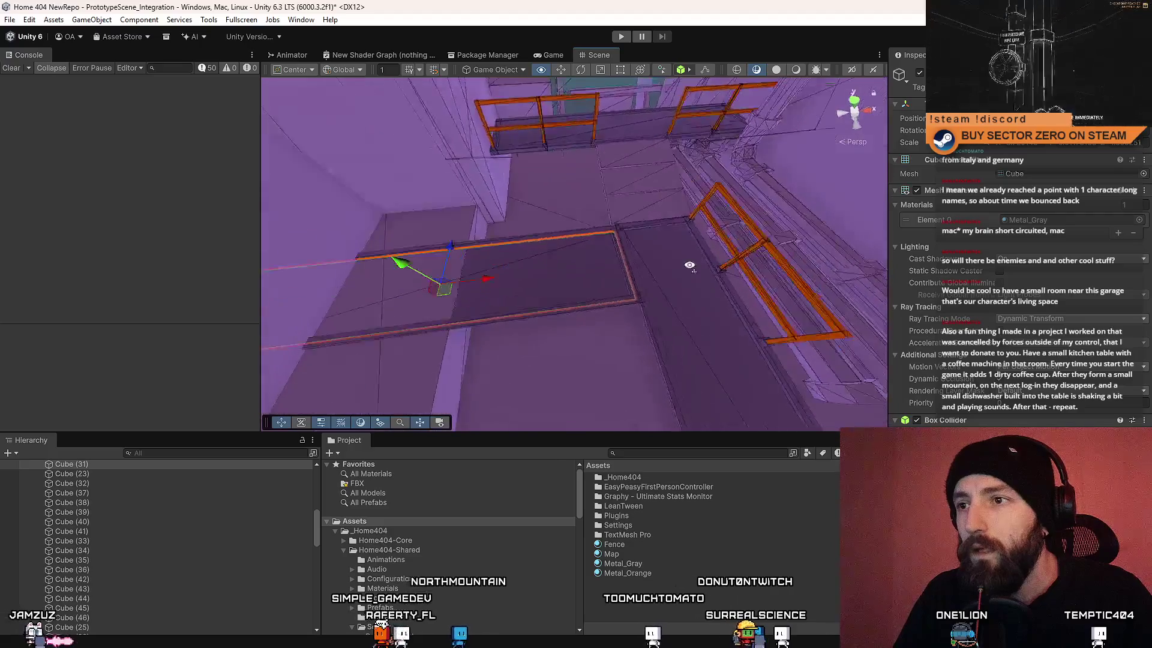
shift+click(646, 300)
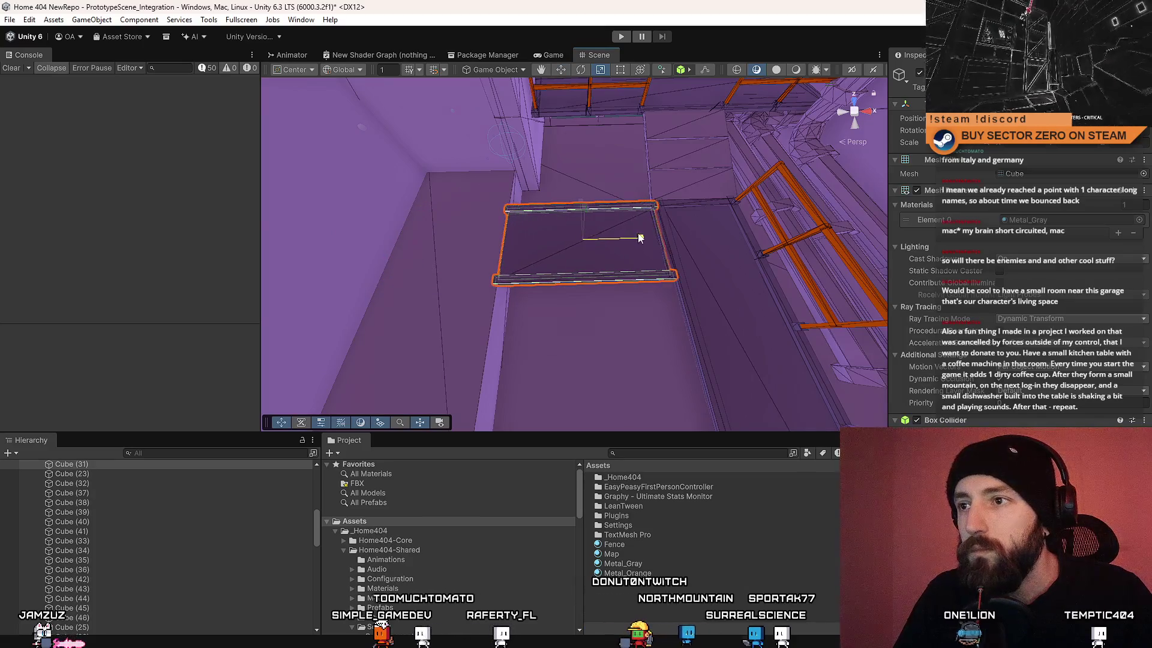
key(r)
drag(635, 239, 589, 200)
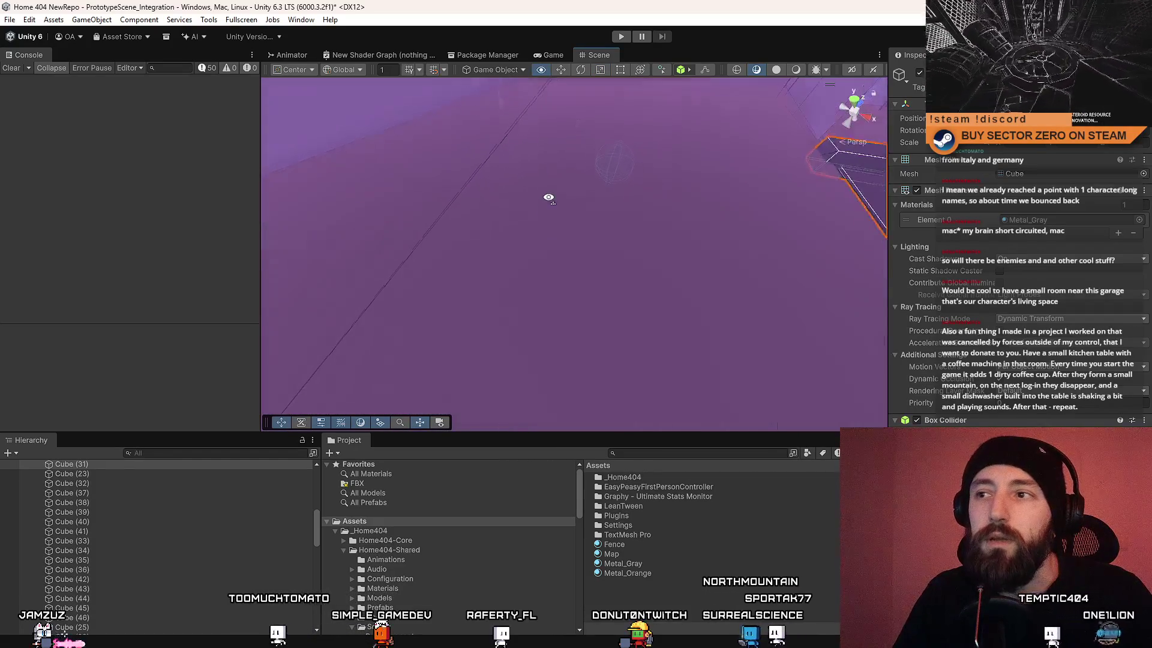
Step: Orbit around the thin cube to view the widened walkway from several angles
alt+drag(502, 98, 672, 96)
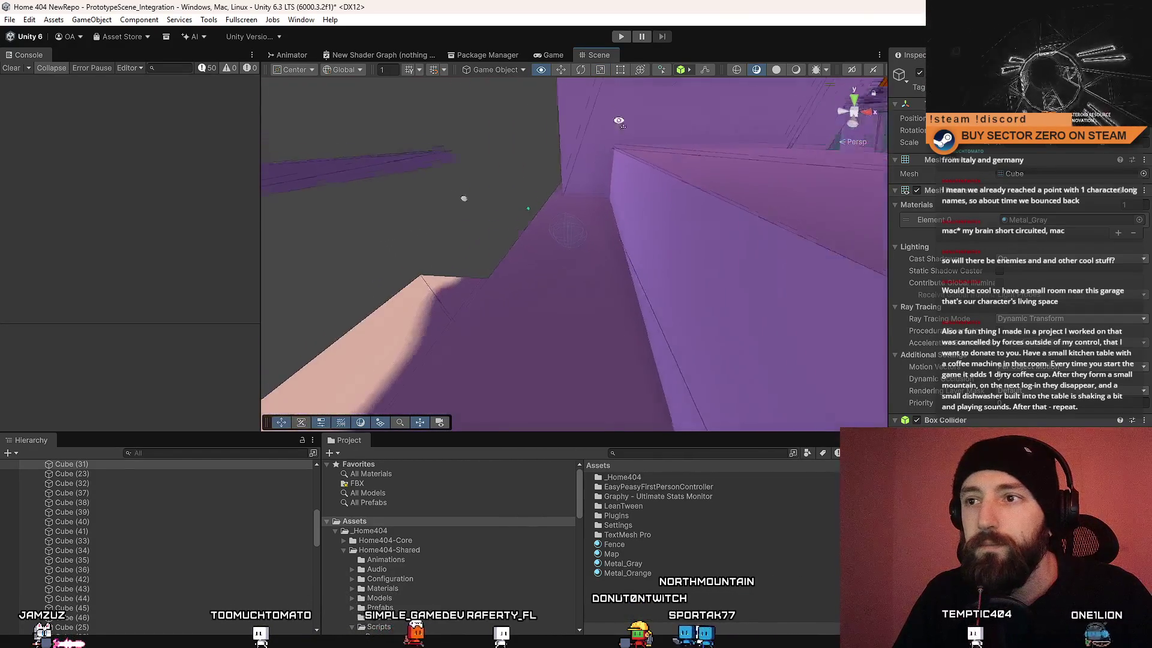
click(422, 194)
alt+drag(422, 194, 532, 221)
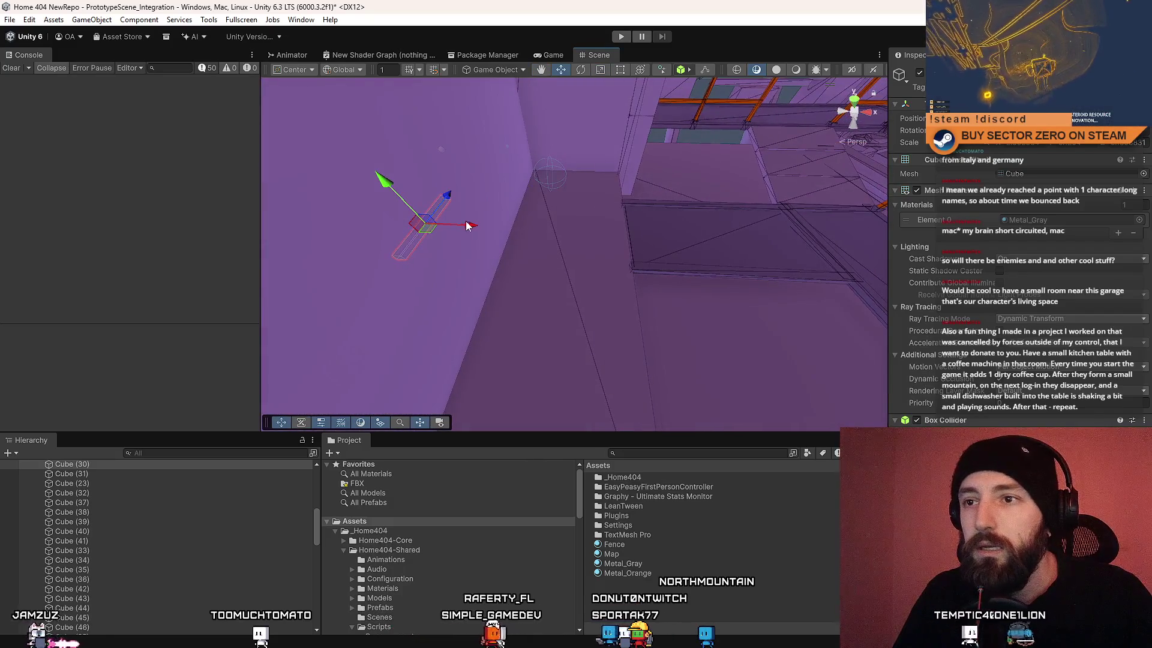
mouse_move(753, 203)
alt+mouse_down()
mouse_move(858, 183)
mouse_move(511, 247)
alt+mouse_up()
mouse_move(599, 246)
alt+mouse_down()
mouse_move(411, 222)
mouse_move(316, 264)
mouse_move(289, 248)
mouse_move(456, 240)
mouse_move(478, 265)
mouse_move(771, 267)
mouse_move(161, 232)
alt+mouse_up()
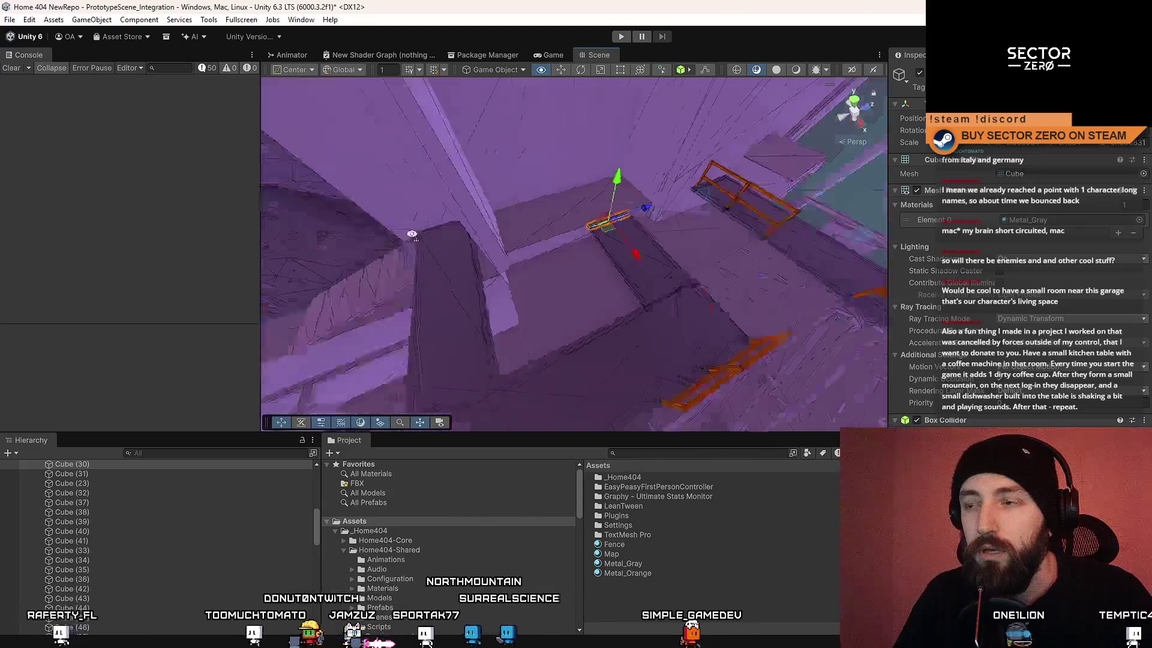
Step: Bring the vehicle into close view and run the game in Play mode
click(484, 286)
mouse_move(270, 324)
alt+mouse_down()
mouse_move(334, 295)
mouse_move(389, 185)
mouse_move(592, 147)
mouse_move(561, 300)
mouse_move(594, 414)
alt+mouse_up()
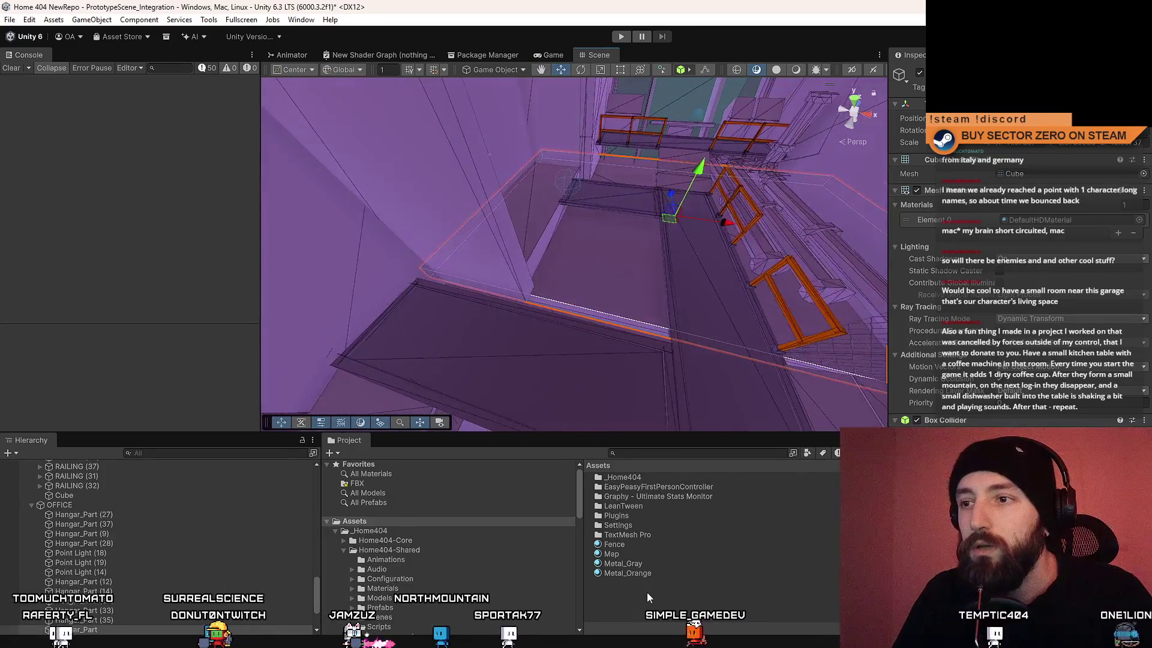
click(622, 36)
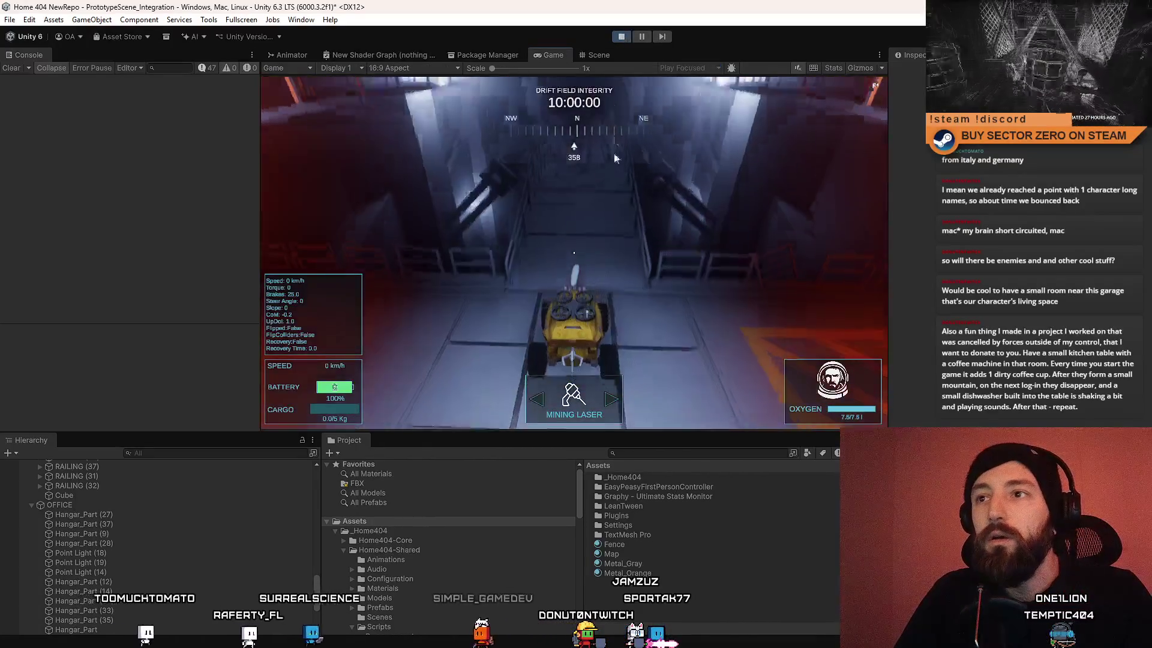
click(609, 59)
Step: Fly the scene camera past the green screen, wall light and beam to look down on the floor panels and pipes
right_click(833, 173)
mouse_move(643, 212)
mouse_down()
mouse_move(679, 224)
mouse_move(644, 201)
mouse_move(51, 168)
mouse_move(28, 140)
mouse_move(7, 149)
mouse_move(876, 168)
mouse_move(882, 262)
mouse_move(18, 255)
mouse_move(56, 250)
mouse_move(54, 175)
mouse_move(242, 74)
mouse_move(420, 150)
mouse_move(558, 240)
mouse_move(647, 273)
mouse_move(684, 172)
mouse_move(836, 244)
mouse_move(750, 240)
mouse_move(598, 293)
mouse_move(681, 246)
mouse_up()
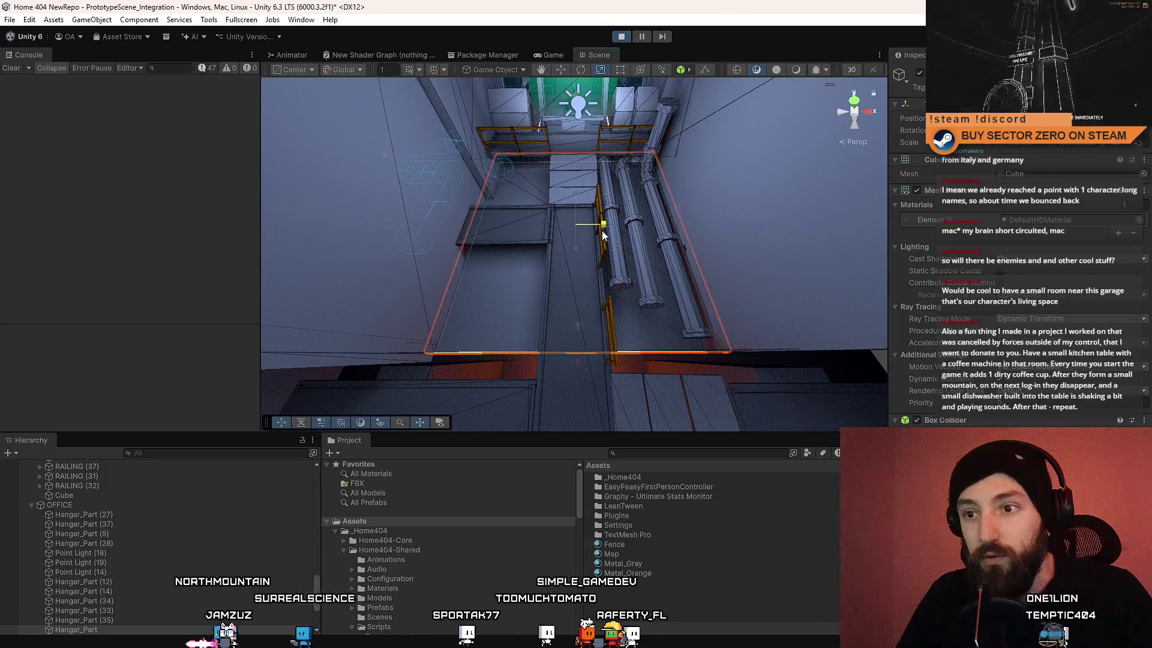
mouse_move(605, 236)
mouse_down()
mouse_move(501, 165)
mouse_move(539, 119)
mouse_move(172, 114)
mouse_up()
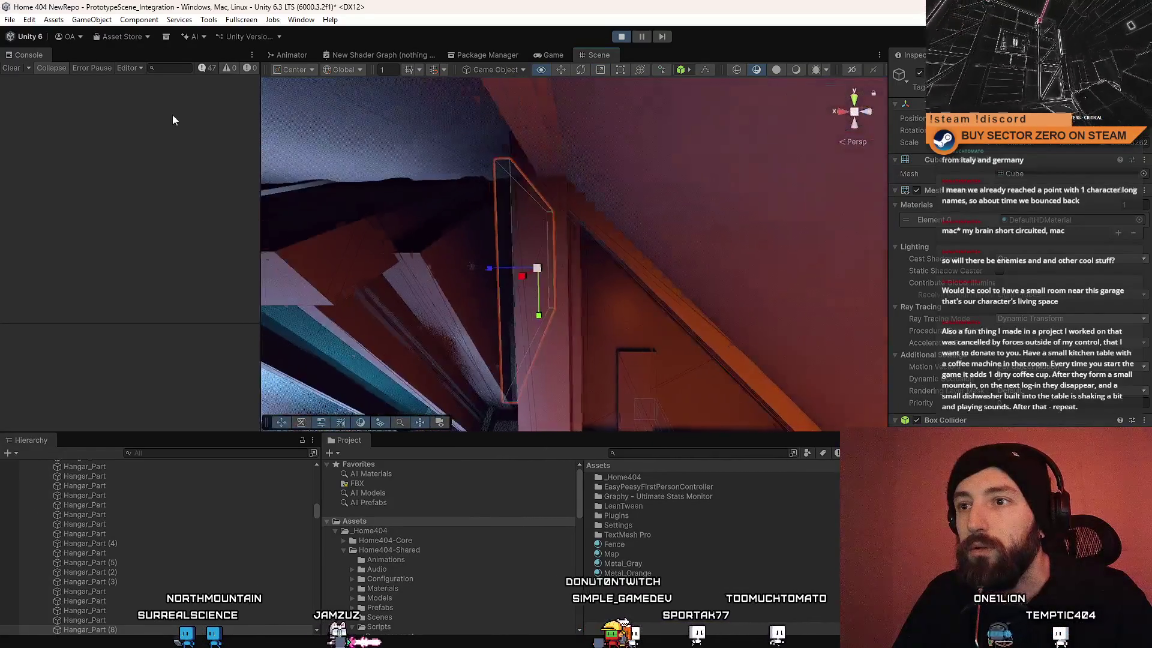
drag(224, 25, 187, 35)
mouse_move(436, 81)
mouse_down()
mouse_move(455, 157)
mouse_move(547, 207)
mouse_move(487, 125)
mouse_move(661, 365)
mouse_move(787, 360)
mouse_up()
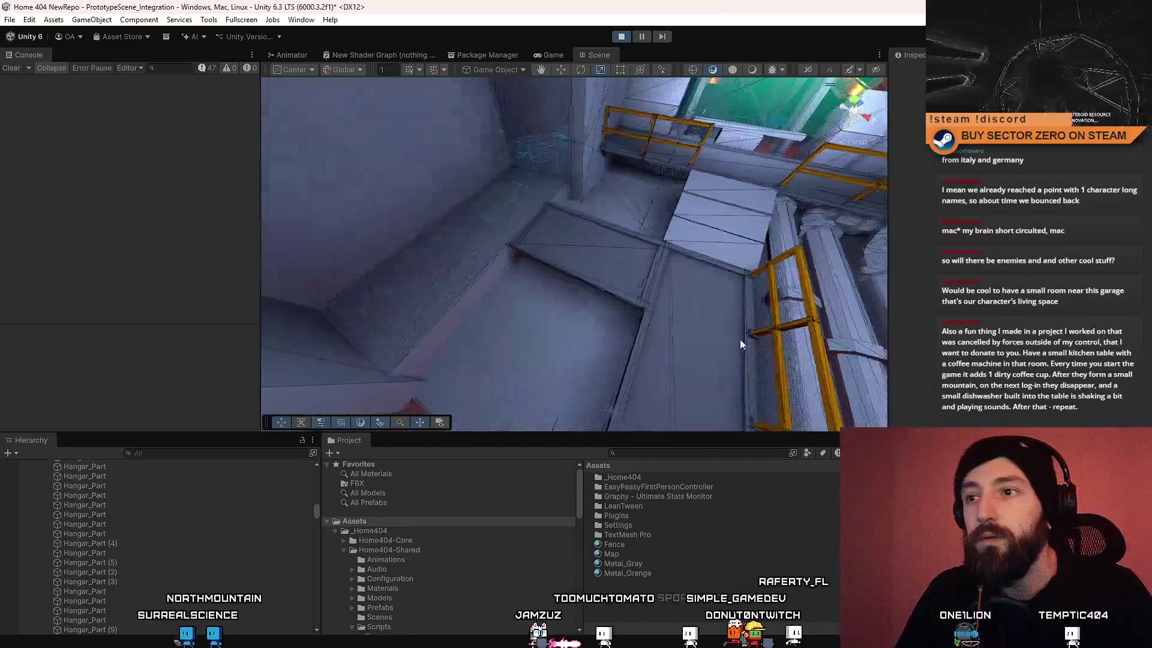
mouse_move(503, 243)
mouse_down()
mouse_move(564, 225)
mouse_move(668, 162)
mouse_move(749, 239)
mouse_move(660, 252)
mouse_move(681, 236)
mouse_move(709, 242)
mouse_move(501, 197)
mouse_move(699, 245)
mouse_move(496, 243)
mouse_move(603, 292)
mouse_move(528, 261)
mouse_move(373, 263)
mouse_move(722, 275)
mouse_move(545, 262)
mouse_move(180, 270)
mouse_move(35, 254)
mouse_move(750, 253)
mouse_move(599, 256)
mouse_move(808, 112)
mouse_move(807, 70)
mouse_move(580, 332)
mouse_move(792, 332)
mouse_move(437, 290)
mouse_move(545, 254)
mouse_move(423, 379)
mouse_move(480, 311)
mouse_move(470, 304)
mouse_move(629, 302)
mouse_move(559, 189)
mouse_move(528, 252)
mouse_move(612, 235)
mouse_up()
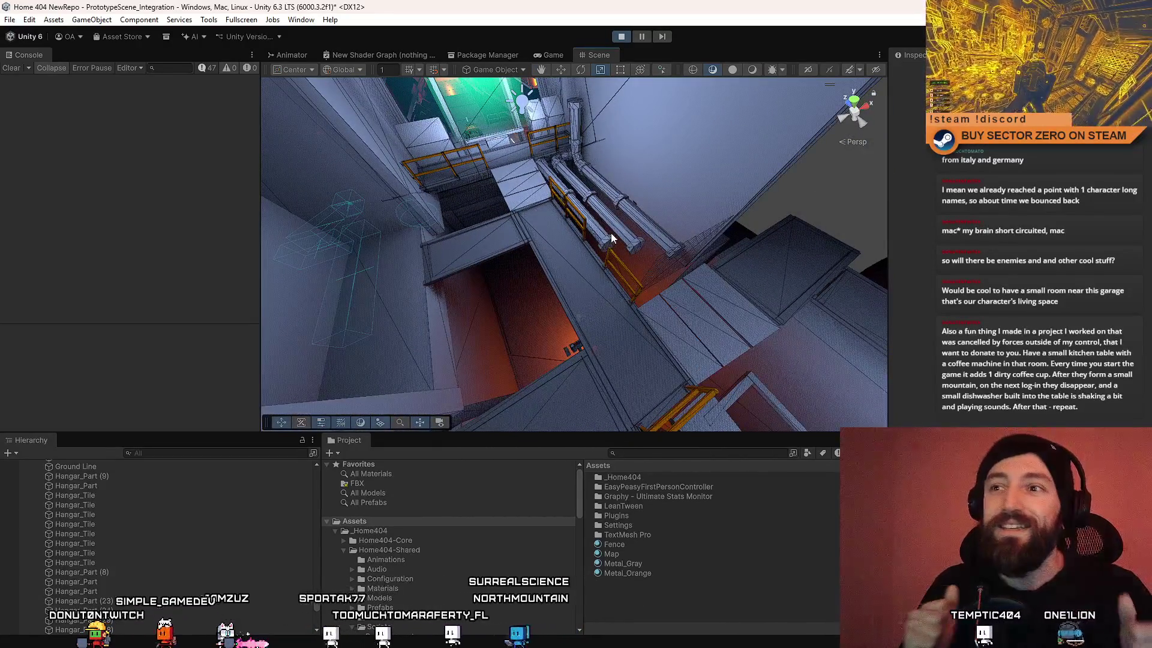
Step: Show the Game view fullscreen and walk toward the red-lit vehicle
click(560, 59)
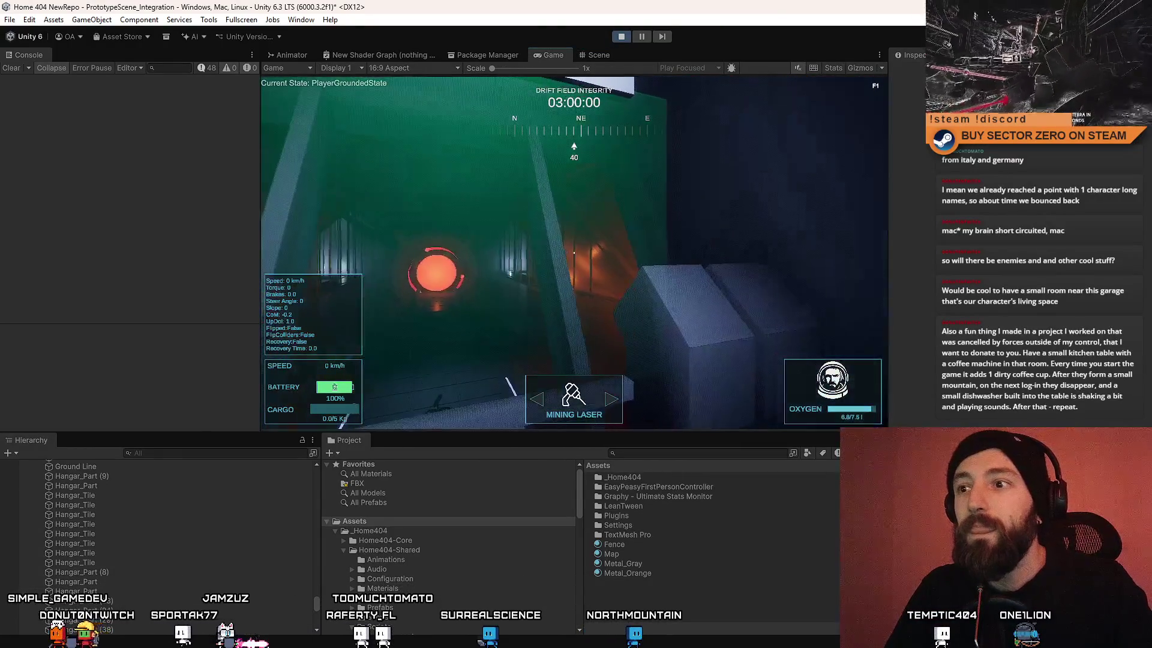
key(F10)
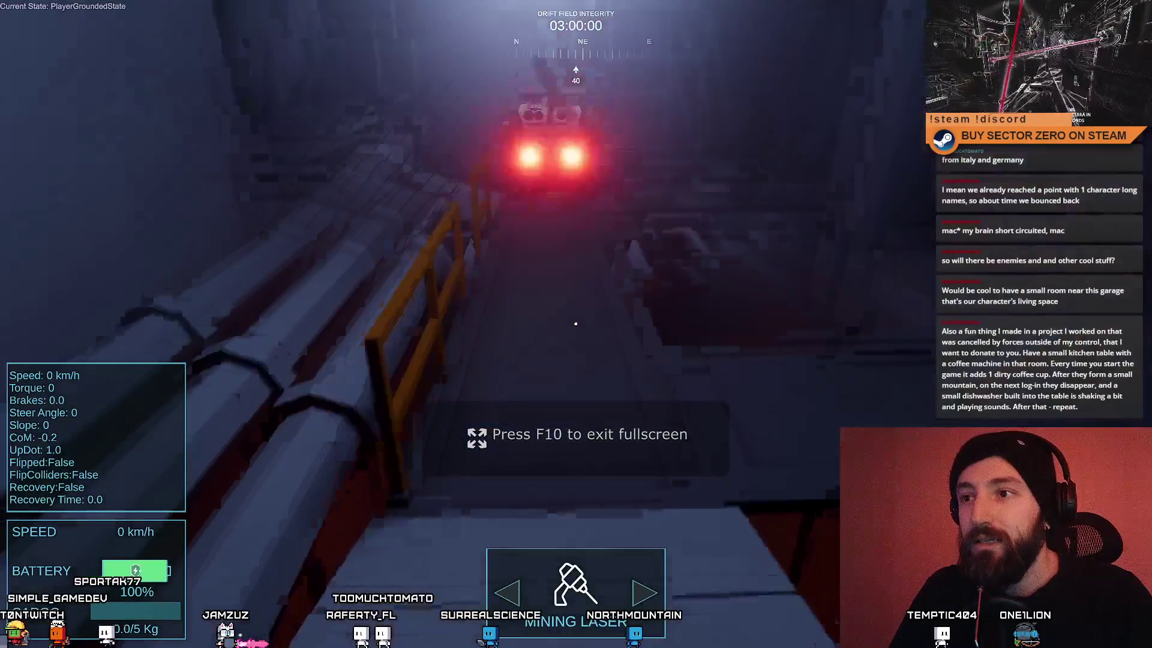
key(w)
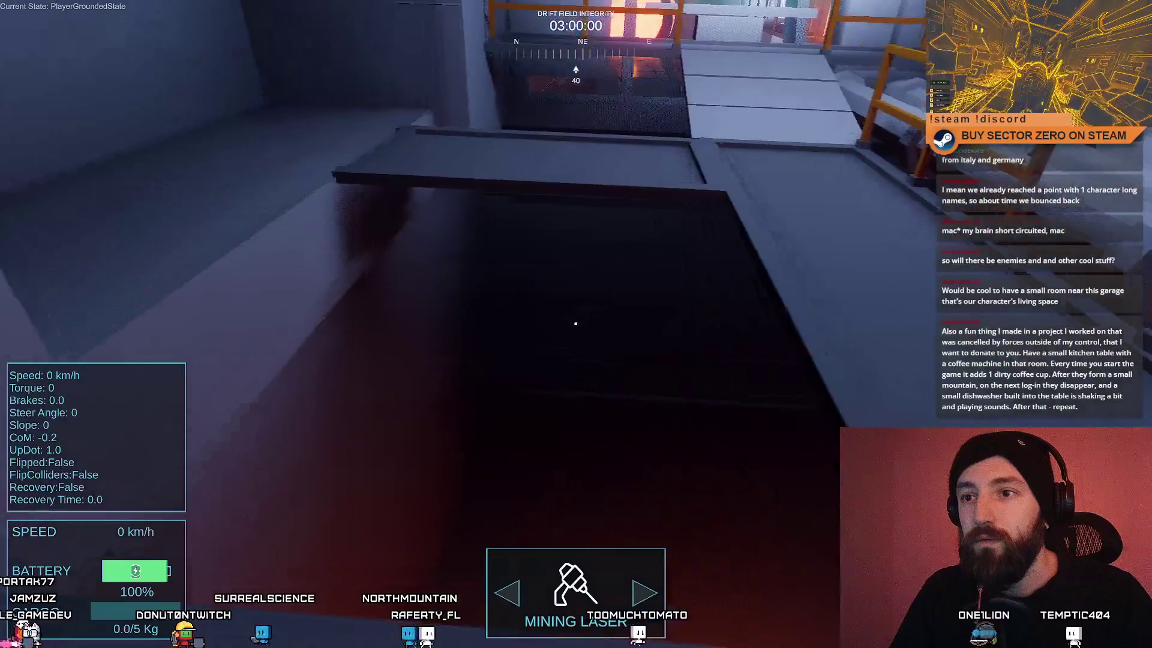
key(F10)
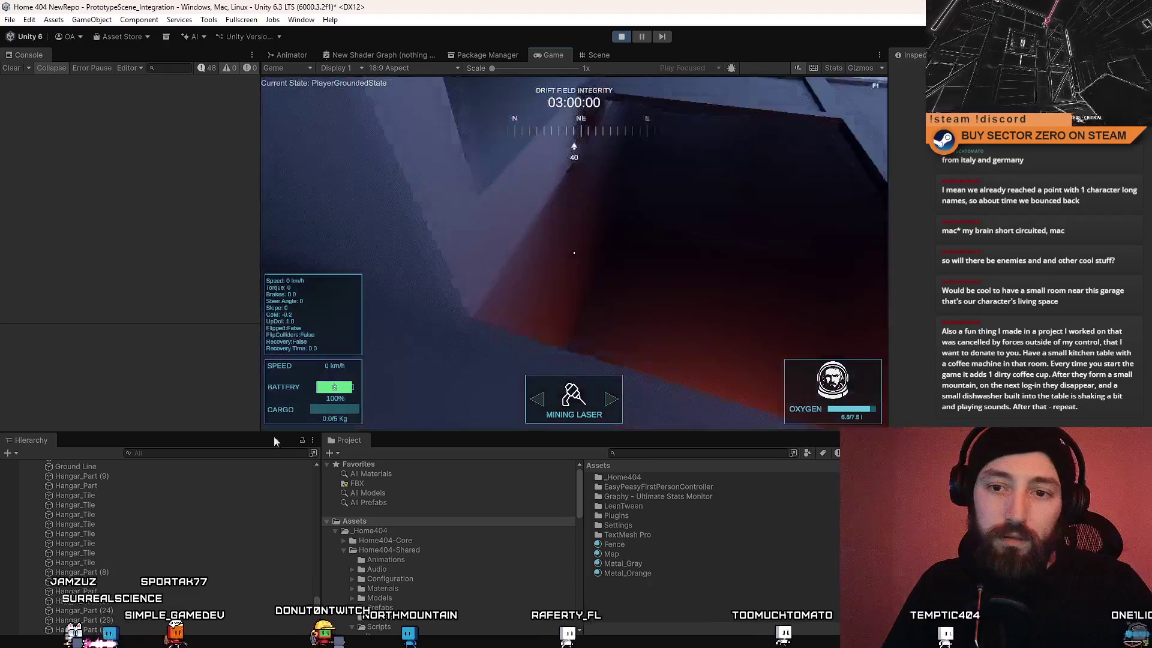
Step: Walk the first-person player beside the chain-link fence, then release control from the game
text(firs)
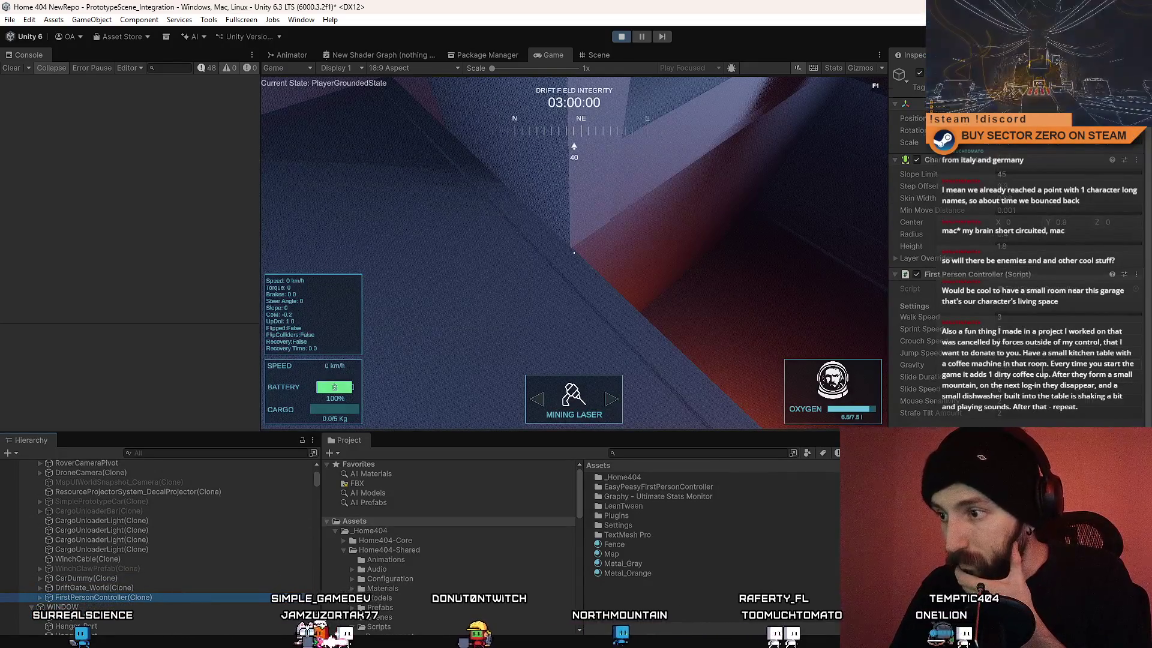
key(space)
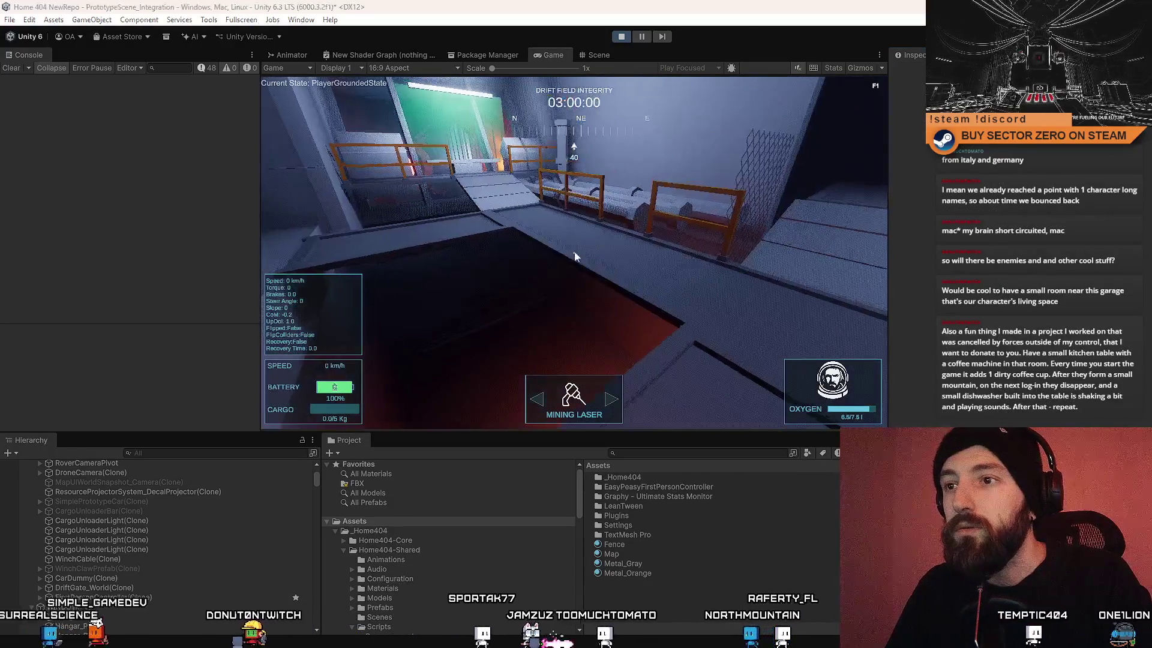
key(F10)
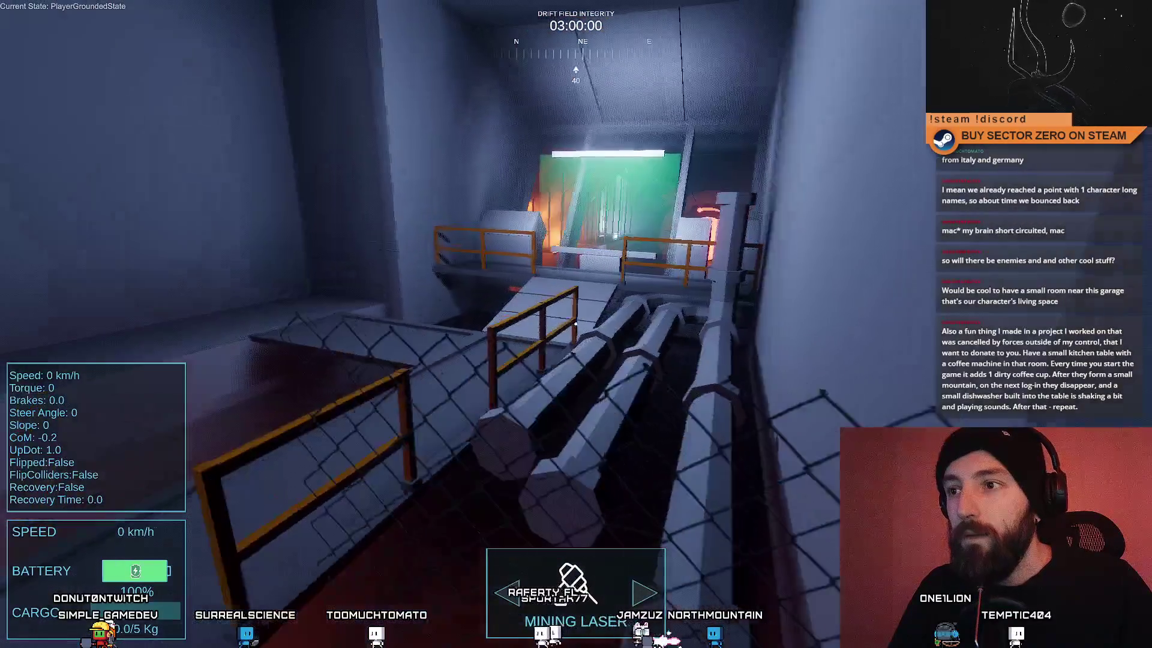
key(Escape)
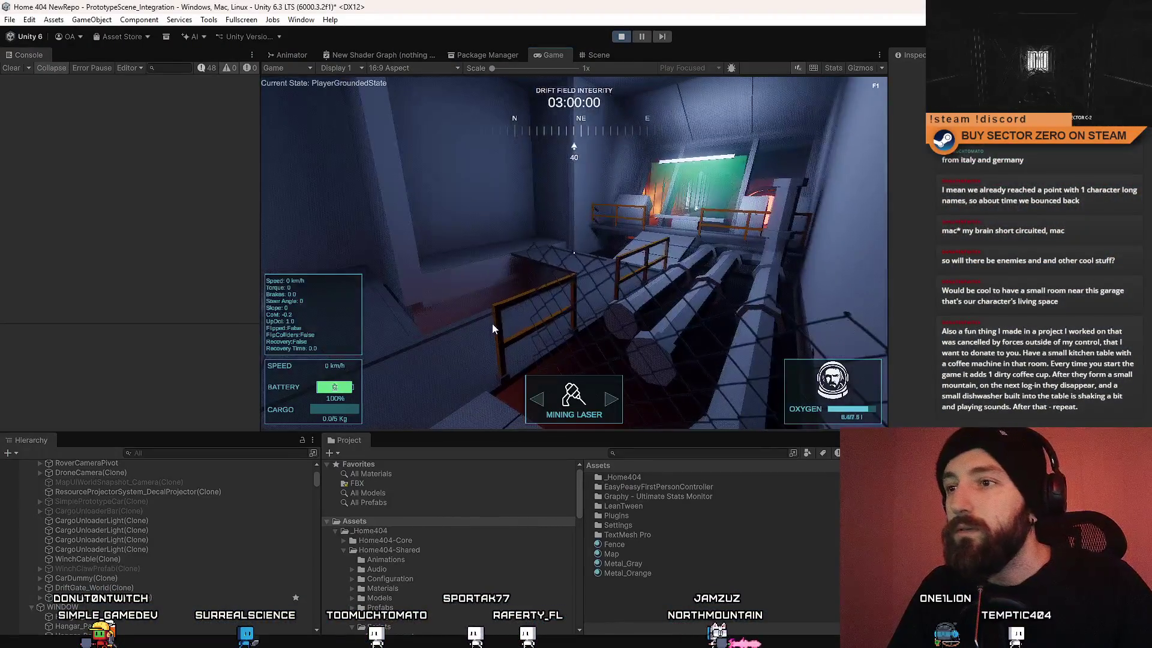
click(492, 323)
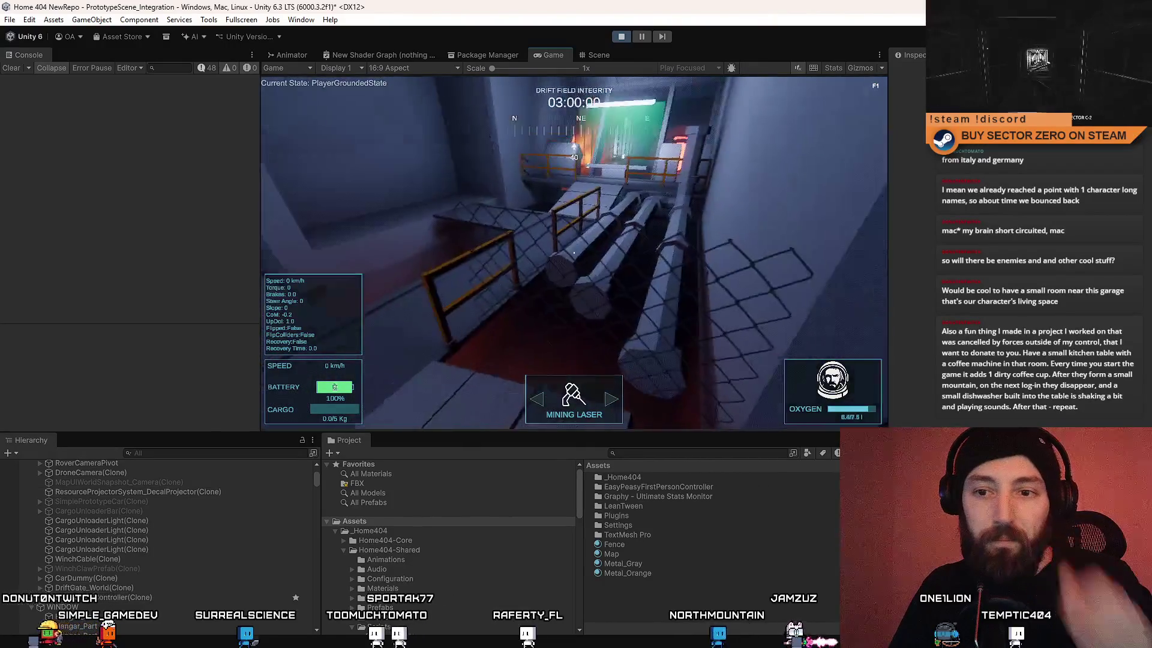
key(Escape)
Step: Search the Hierarchy for the first-person player and keep it selected
click(192, 453)
text(first per)
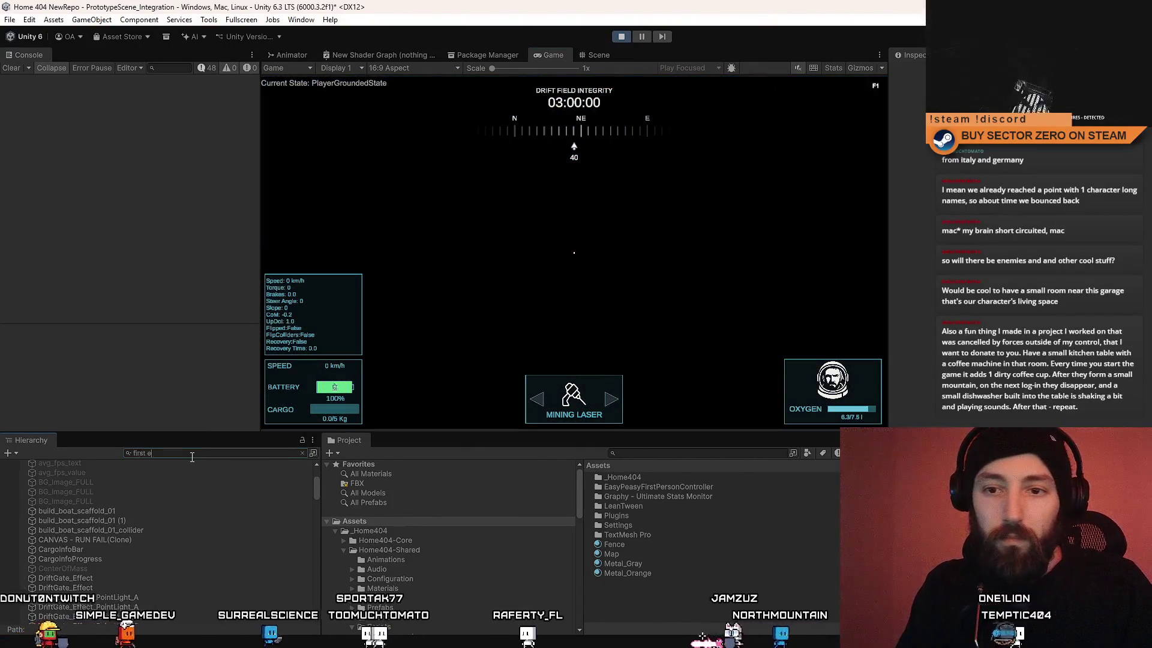
key(BackSpace)
text(per)
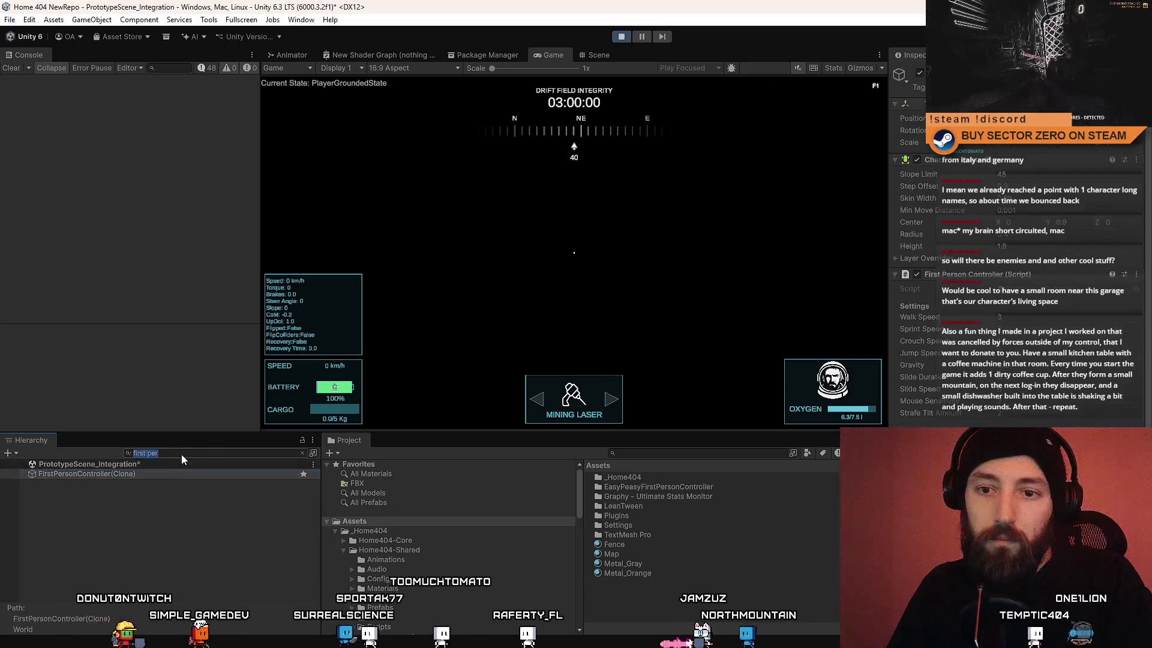
key(BackSpace)
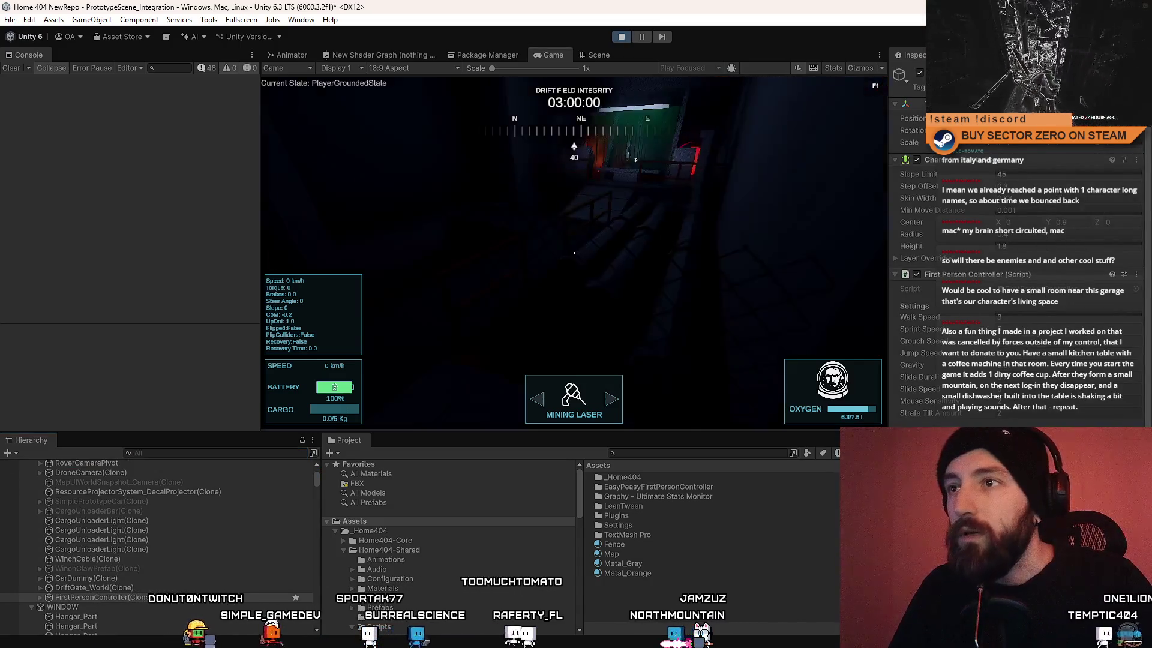
scroll(1014, 240, down, 3)
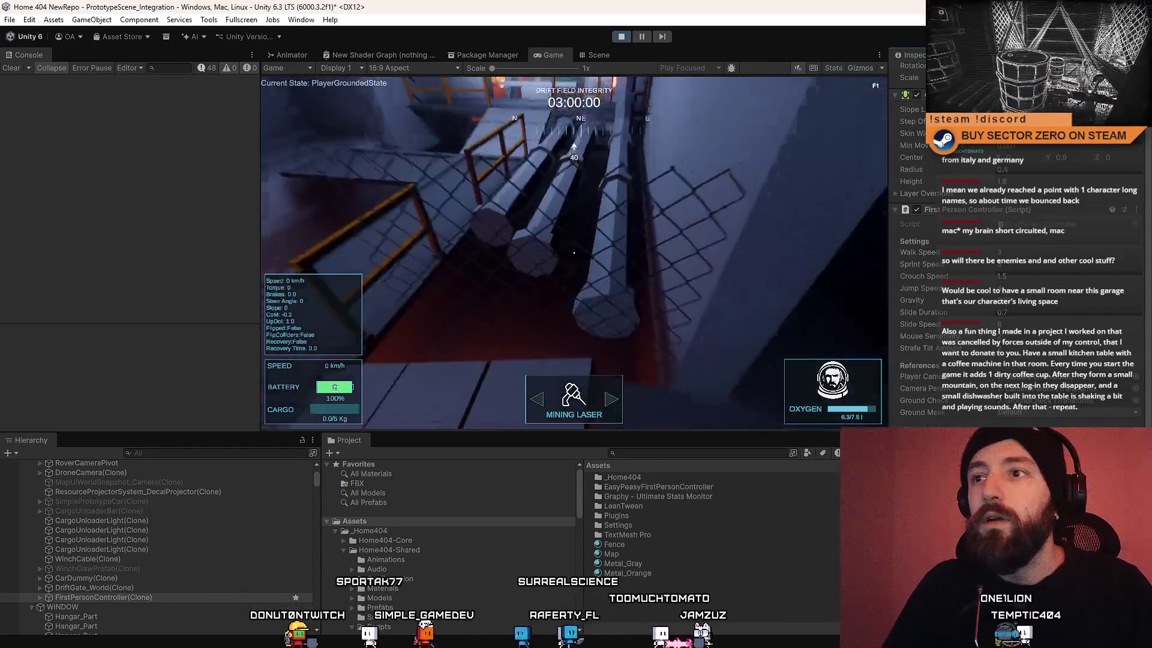
Step: Play fullscreen, jumping toward the green room and over the pale block along the walkway
key(F10)
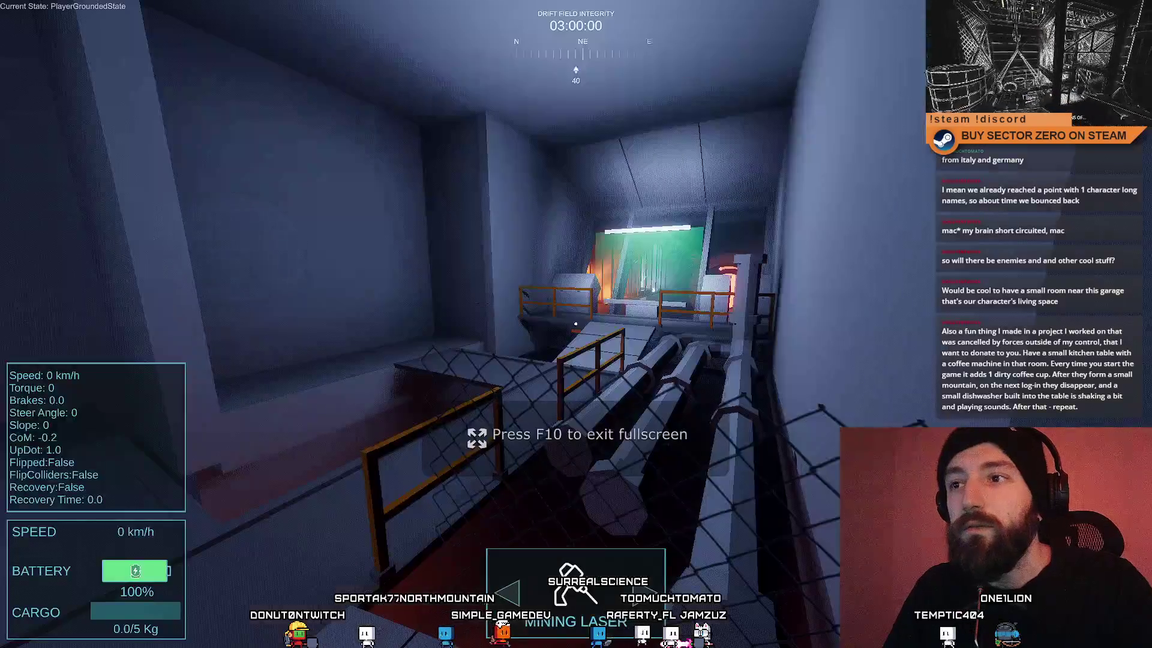
key(space)
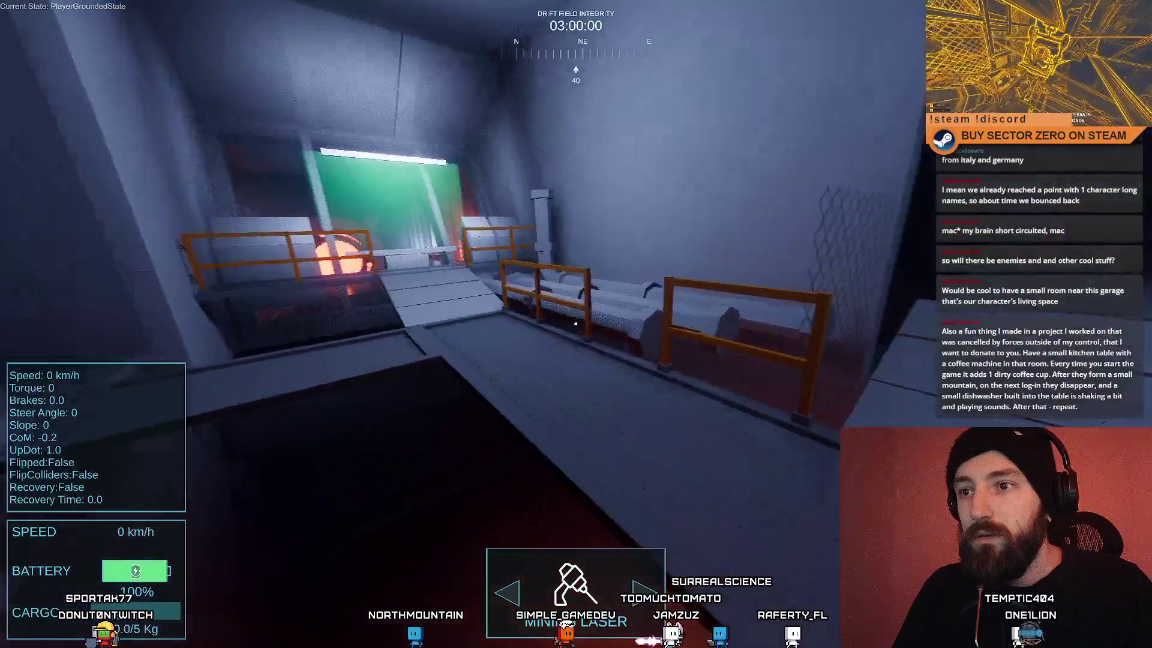
key(space)
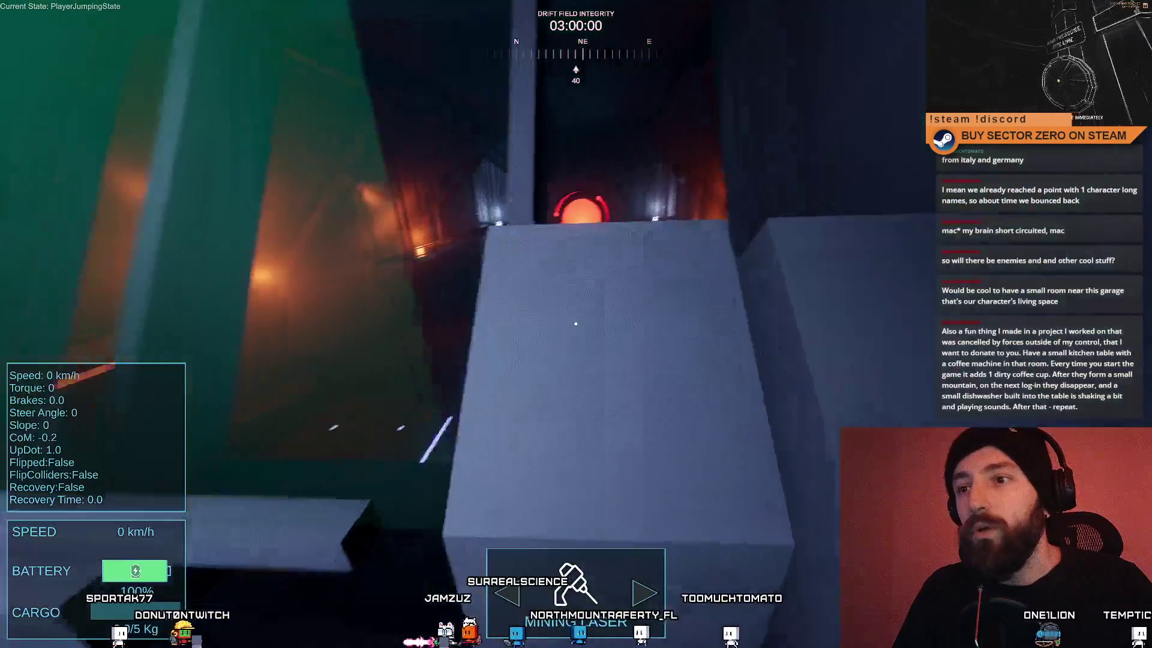
key(space)
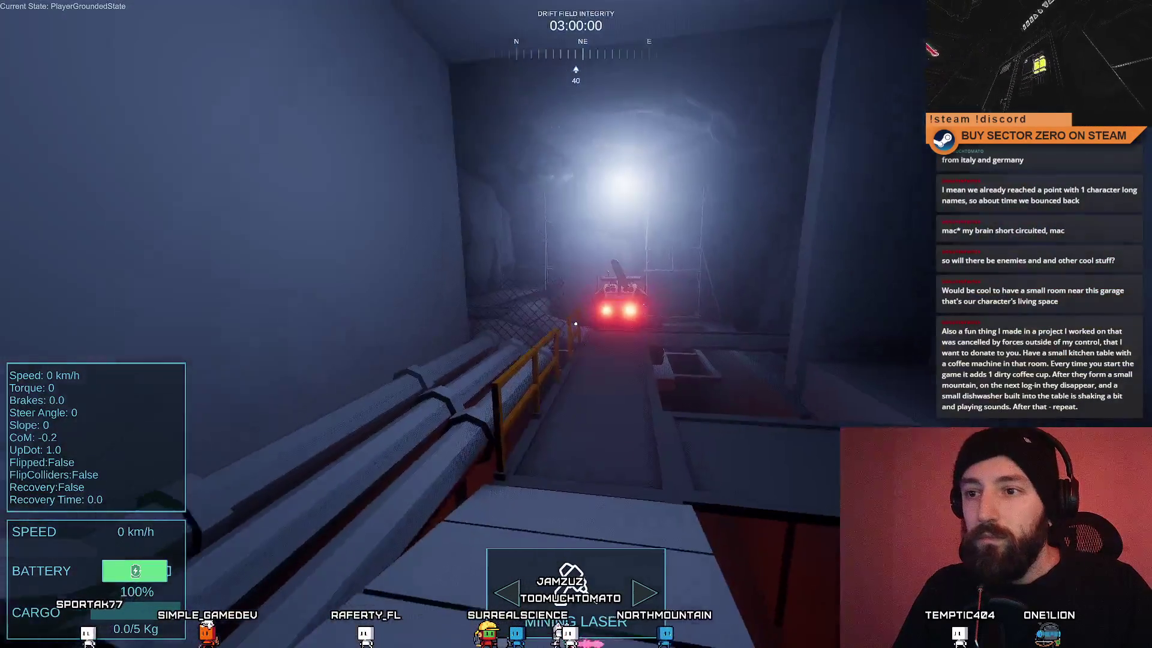
key(F11)
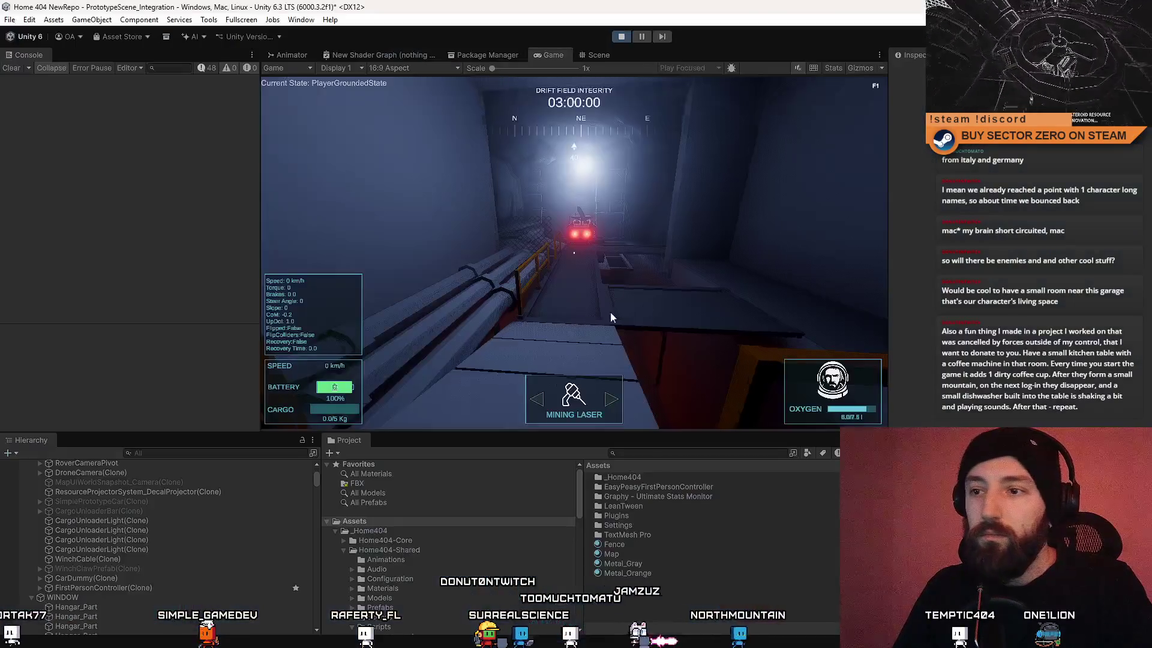
click(636, 326)
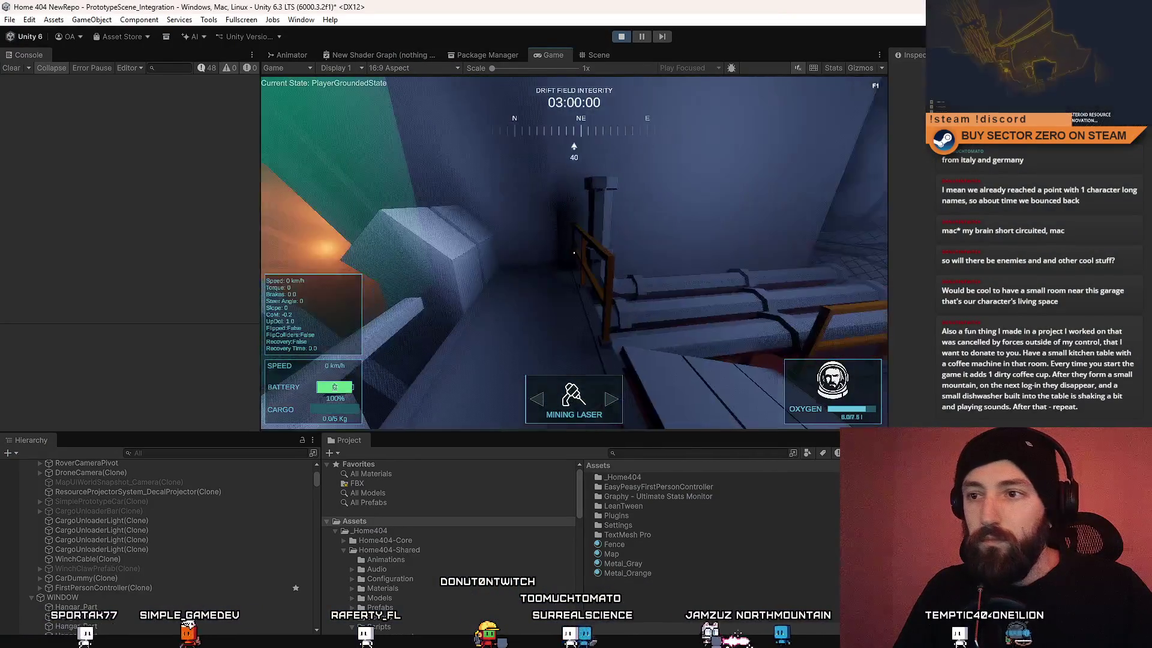
key(w)
key(Escape)
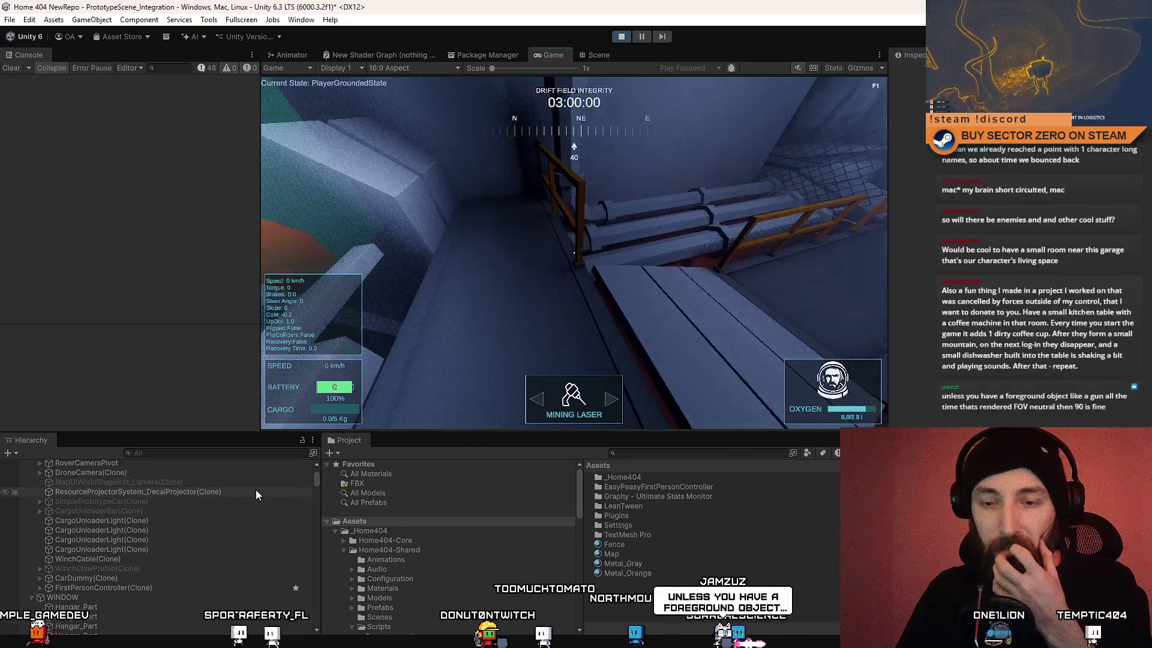
Step: Filter for 'firs p', inspect FirstPersonController(Clone), and stop Play mode
text(firs p)
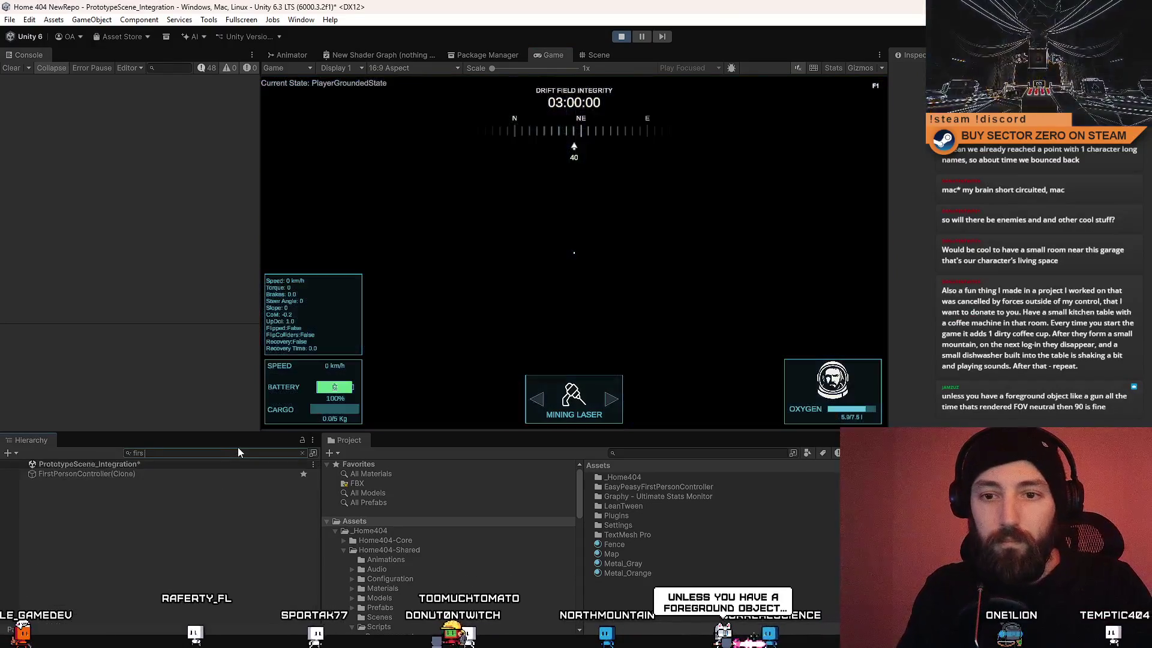
click(186, 473)
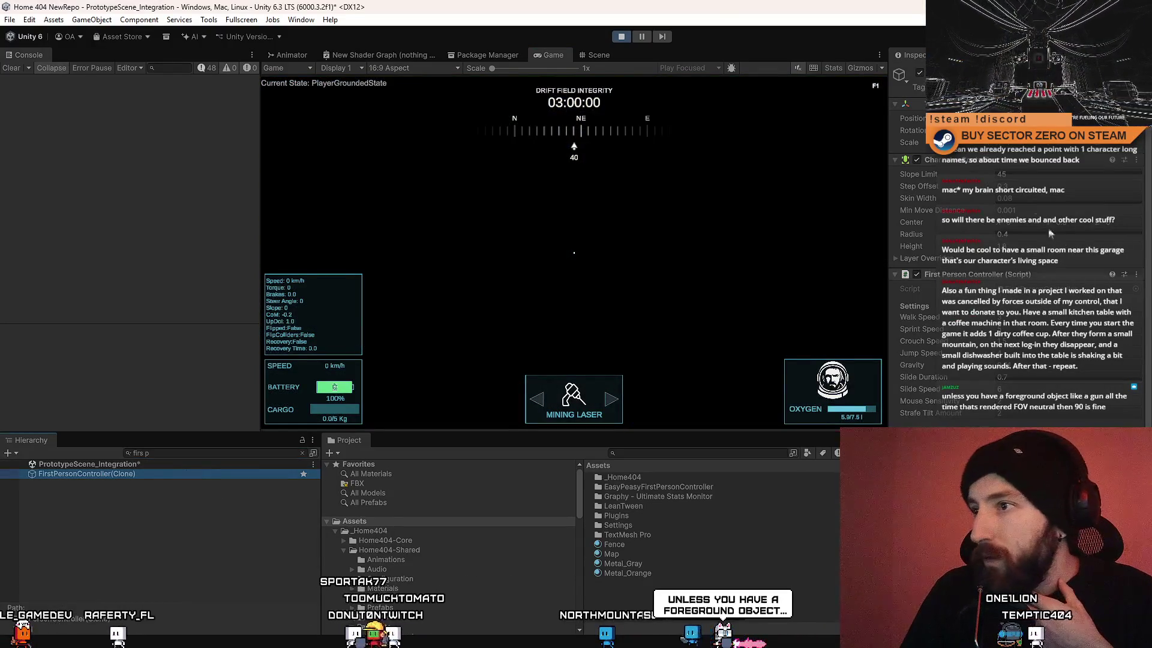
click(620, 38)
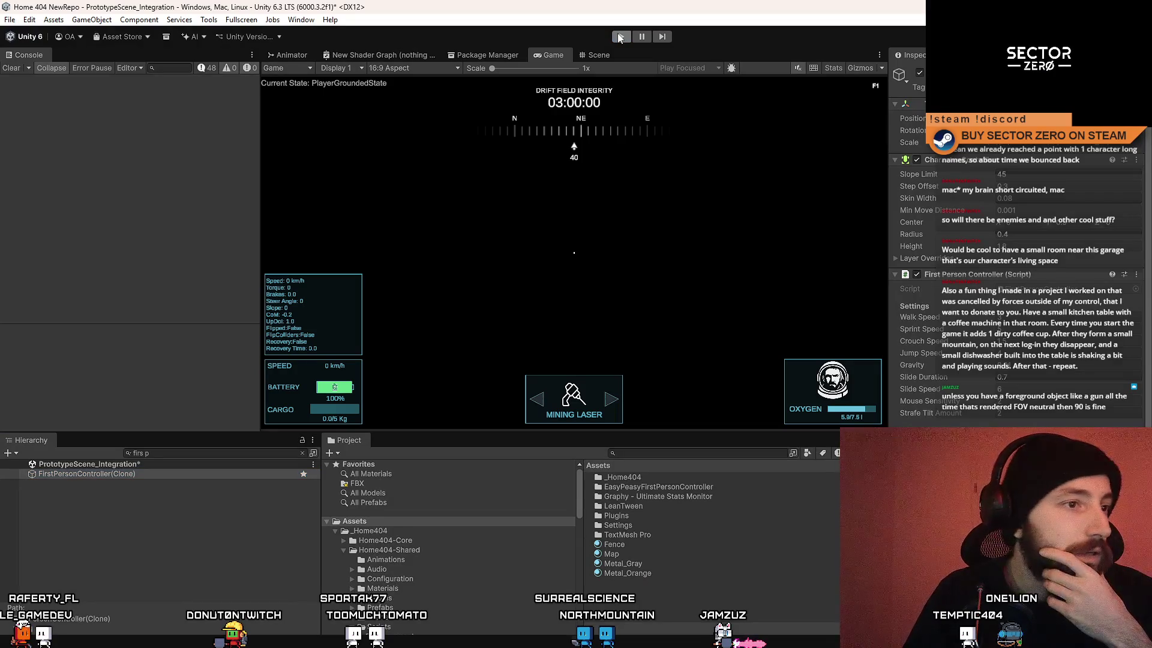
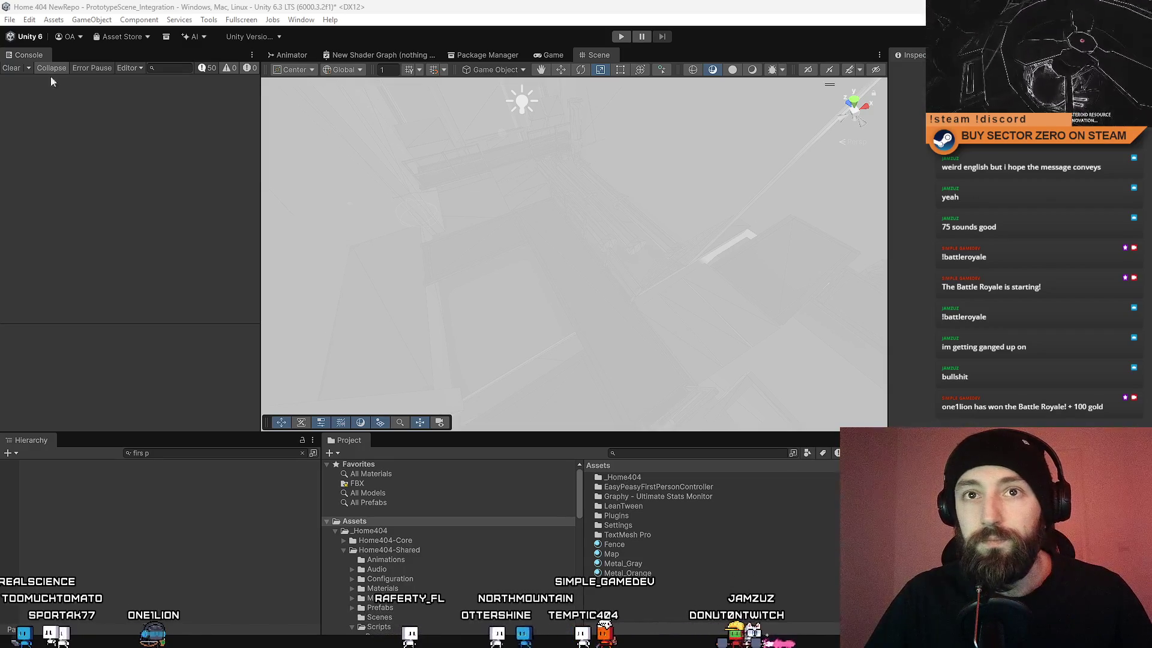
Step: Clear the Hierarchy search filter and orbit the Scene view around the purple-lit stairwell
mouse_move(600, 240)
mouse_down()
mouse_move(656, 221)
mouse_move(566, 270)
mouse_move(499, 233)
mouse_up()
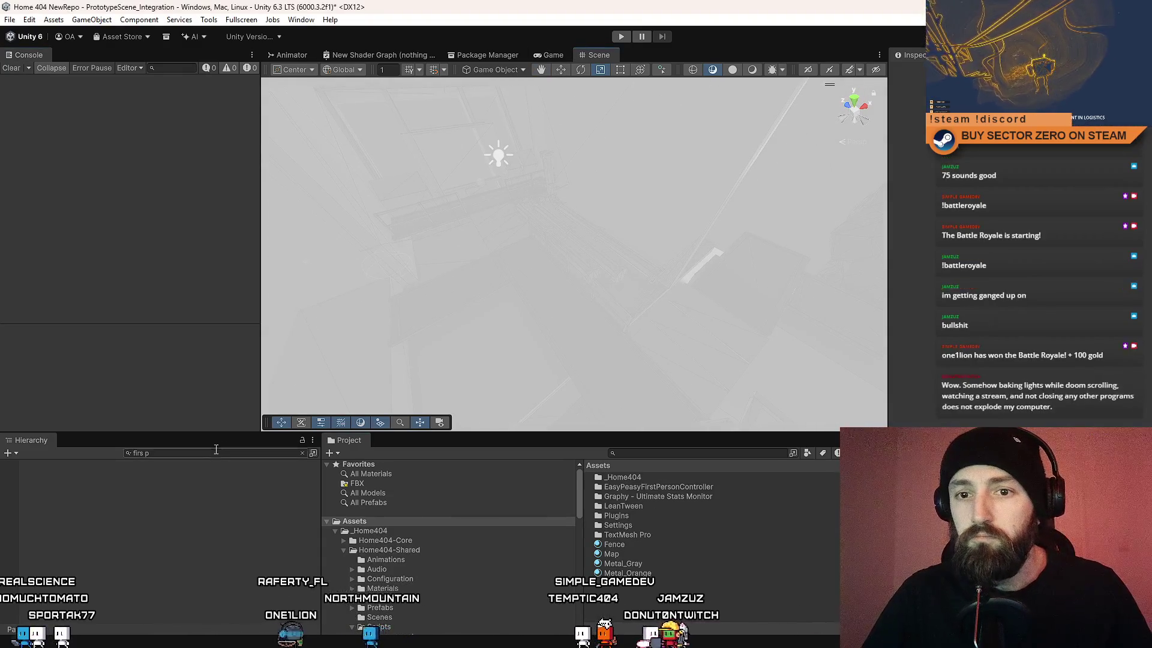
key(BackSpace)
mouse_move(600, 252)
mouse_down()
mouse_move(610, 270)
mouse_move(540, 263)
mouse_move(680, 218)
mouse_move(841, 246)
mouse_move(826, 234)
mouse_move(785, 337)
mouse_move(785, 319)
mouse_move(724, 367)
mouse_move(643, 251)
mouse_move(540, 260)
mouse_move(626, 228)
mouse_move(666, 373)
mouse_up()
Step: Select a stairwell floor piece with the Move tool and begin a Project asset search
click(531, 263)
key(w)
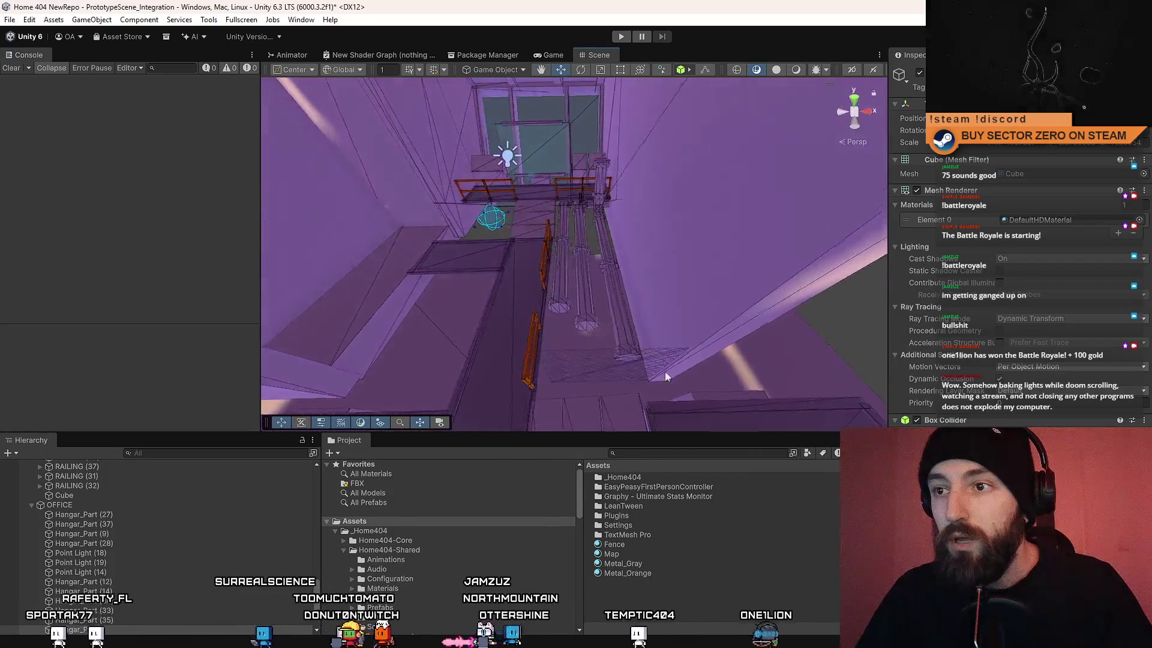
click(673, 453)
text(hangar)
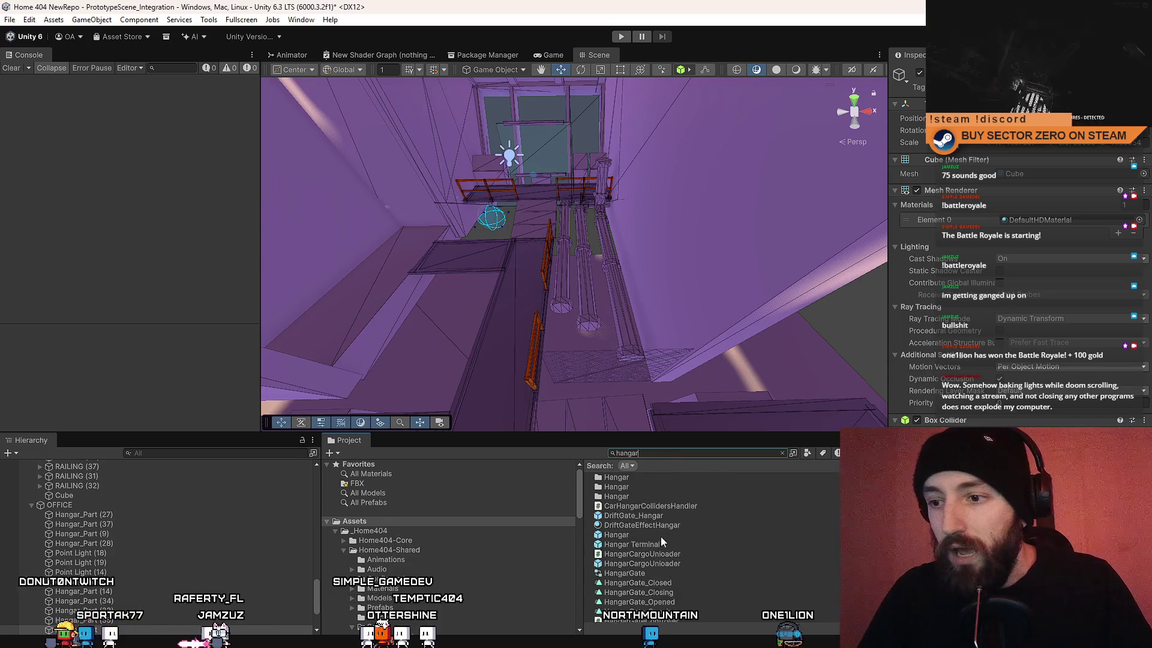
Step: Open the Hangar prefab and delete two of its thin cube walls
click(663, 538)
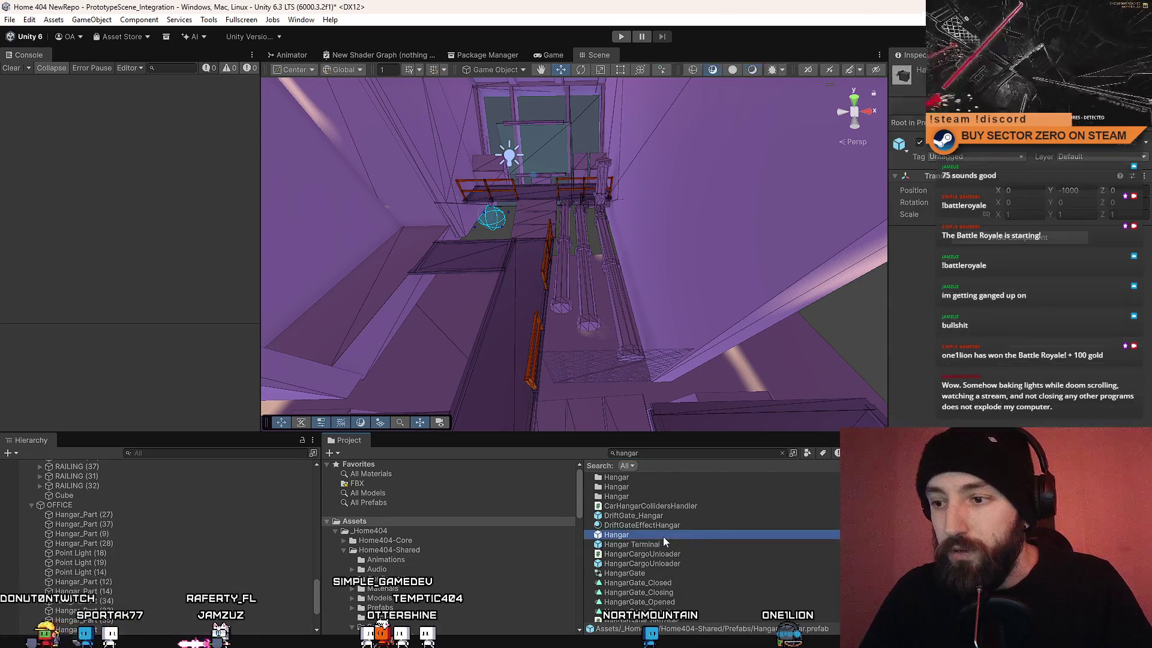
double_click(618, 534)
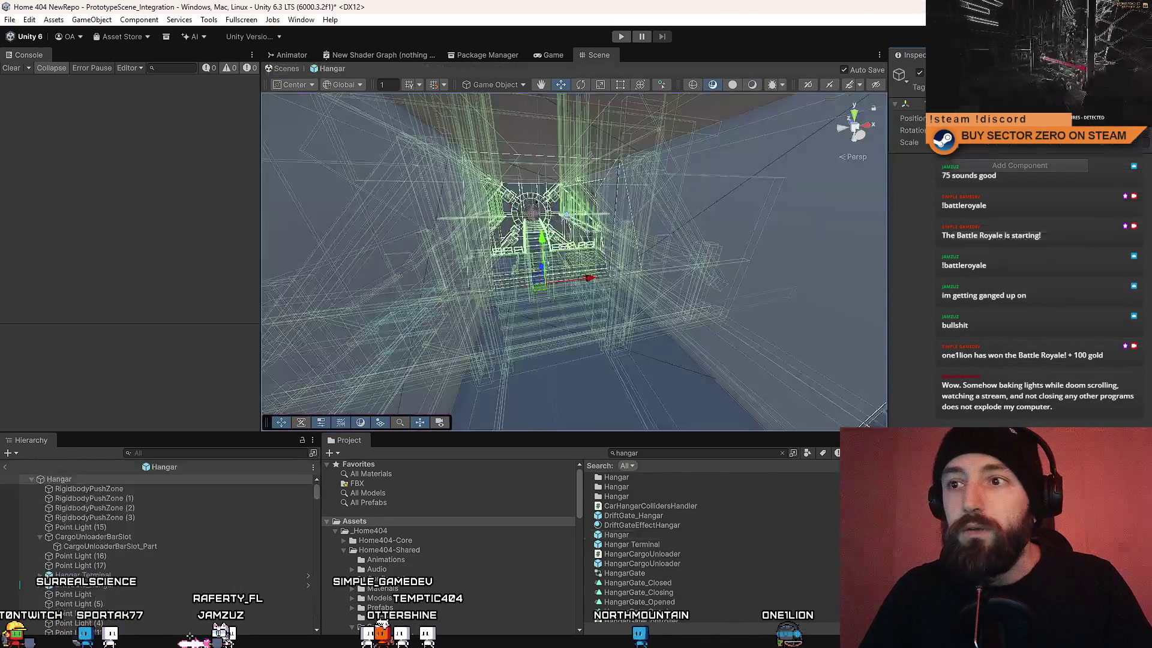
click(763, 271)
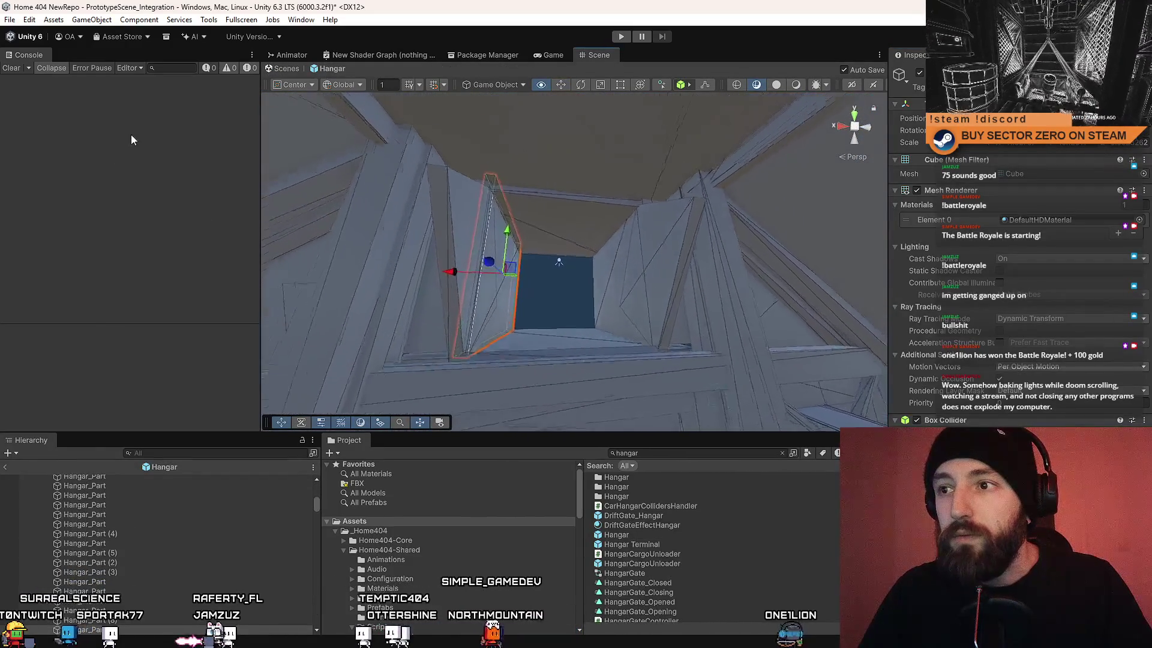
mouse_move(312, 264)
mouse_down()
mouse_move(391, 327)
mouse_move(658, 266)
mouse_move(663, 288)
mouse_move(609, 290)
mouse_move(733, 318)
mouse_move(635, 280)
mouse_move(342, 266)
mouse_move(152, 293)
mouse_move(189, 304)
mouse_up()
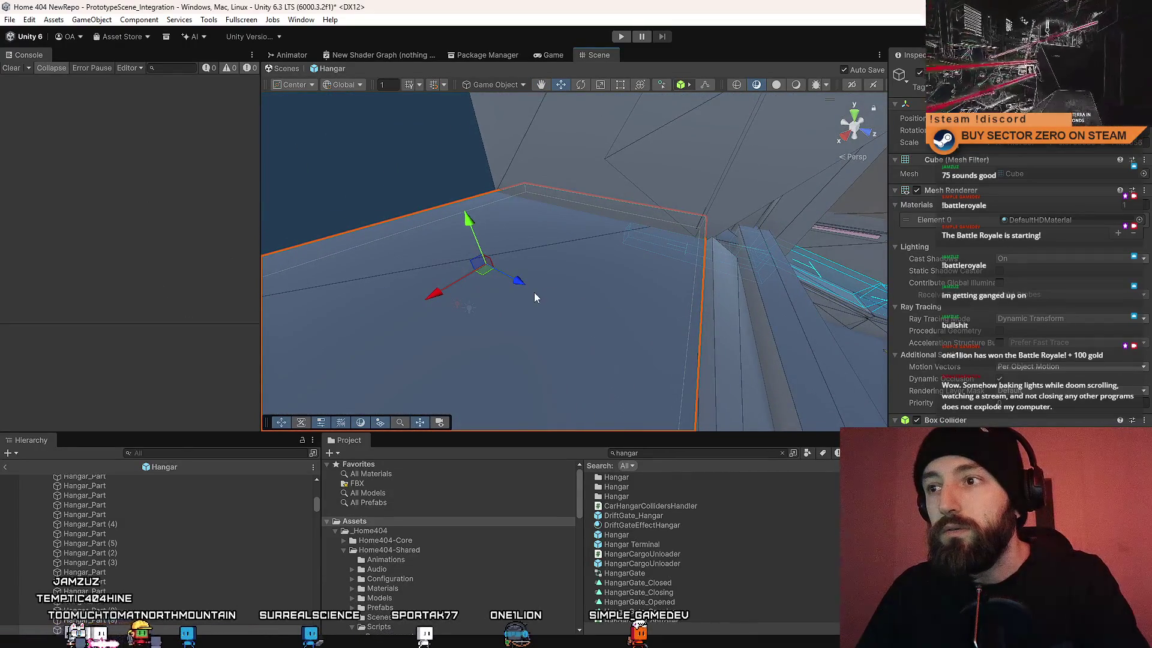
mouse_move(534, 297)
mouse_down()
mouse_move(586, 303)
mouse_move(570, 267)
mouse_move(538, 268)
mouse_move(577, 287)
mouse_move(546, 334)
mouse_move(616, 329)
mouse_move(768, 246)
mouse_move(738, 304)
mouse_move(627, 210)
mouse_move(582, 236)
mouse_move(354, 227)
mouse_move(74, 253)
mouse_move(540, 250)
mouse_move(625, 265)
mouse_move(566, 239)
mouse_move(573, 270)
mouse_up()
ctrl+click(566, 240)
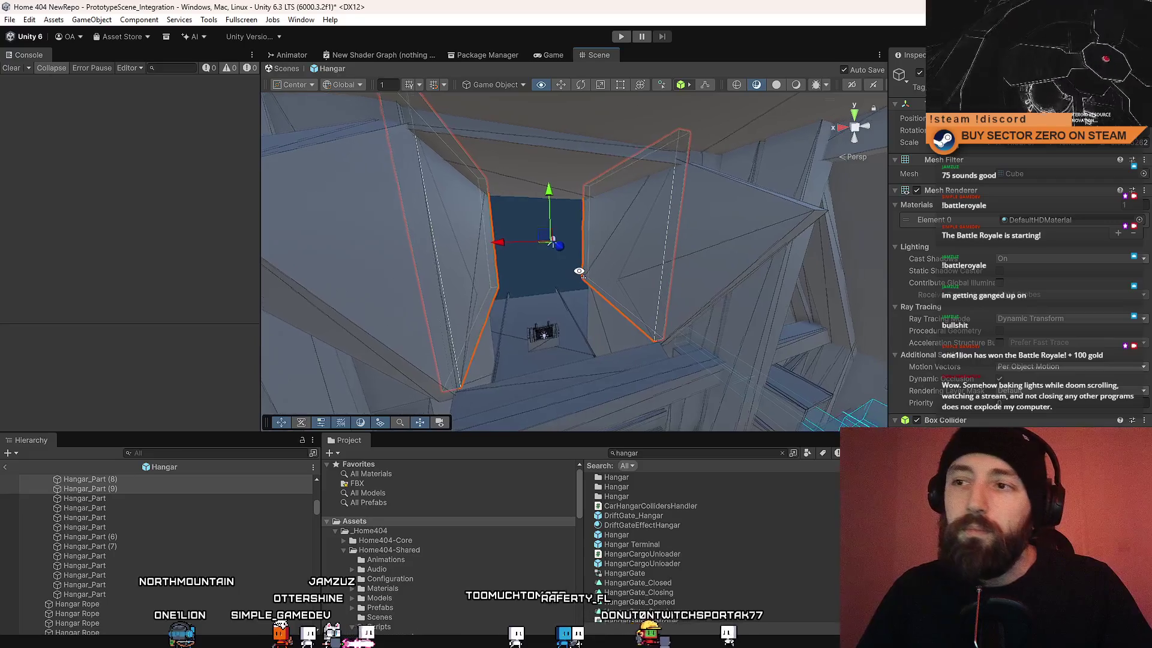
key(Delete)
Step: Return from Prefab Mode to the main scene and select the Hangar_Part (9) wall
mouse_move(578, 276)
mouse_down()
mouse_move(37, 325)
mouse_move(1093, 327)
mouse_move(981, 287)
mouse_move(894, 288)
mouse_move(764, 254)
mouse_up()
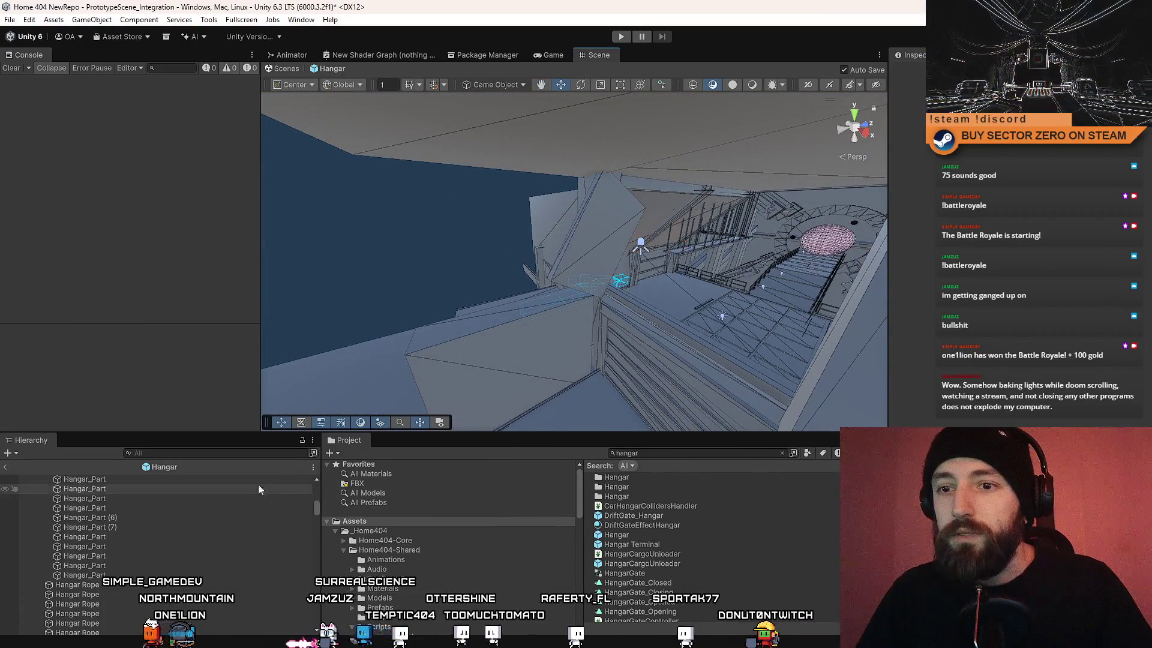
click(282, 68)
mouse_move(541, 198)
mouse_down()
mouse_move(654, 188)
mouse_move(823, 202)
mouse_move(593, 203)
mouse_move(354, 184)
mouse_move(234, 297)
mouse_move(273, 323)
mouse_move(404, 310)
mouse_up()
click(664, 189)
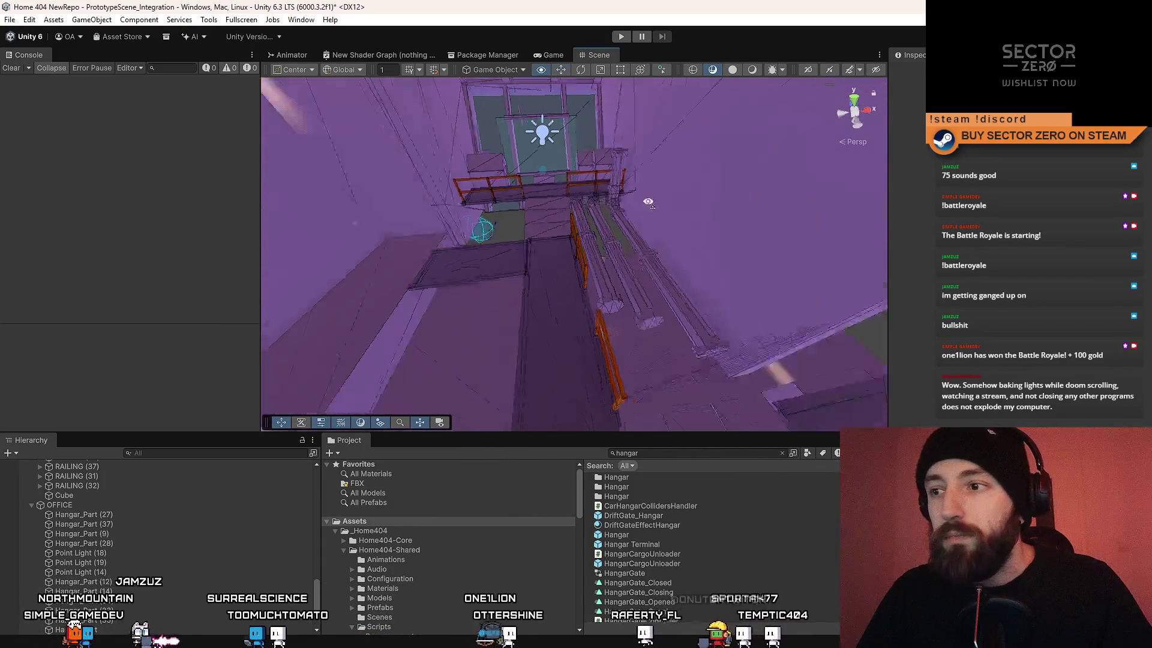
Step: Play-test the scene, switching from the rover to the on-foot player and walking the walkways
click(622, 37)
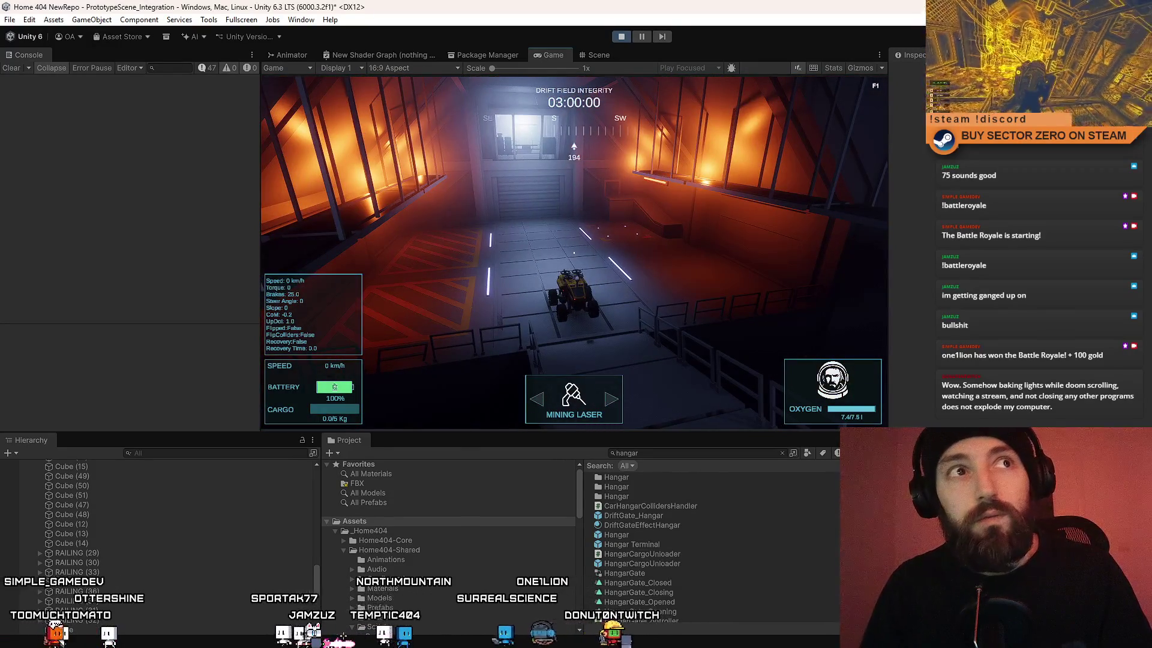
key(f)
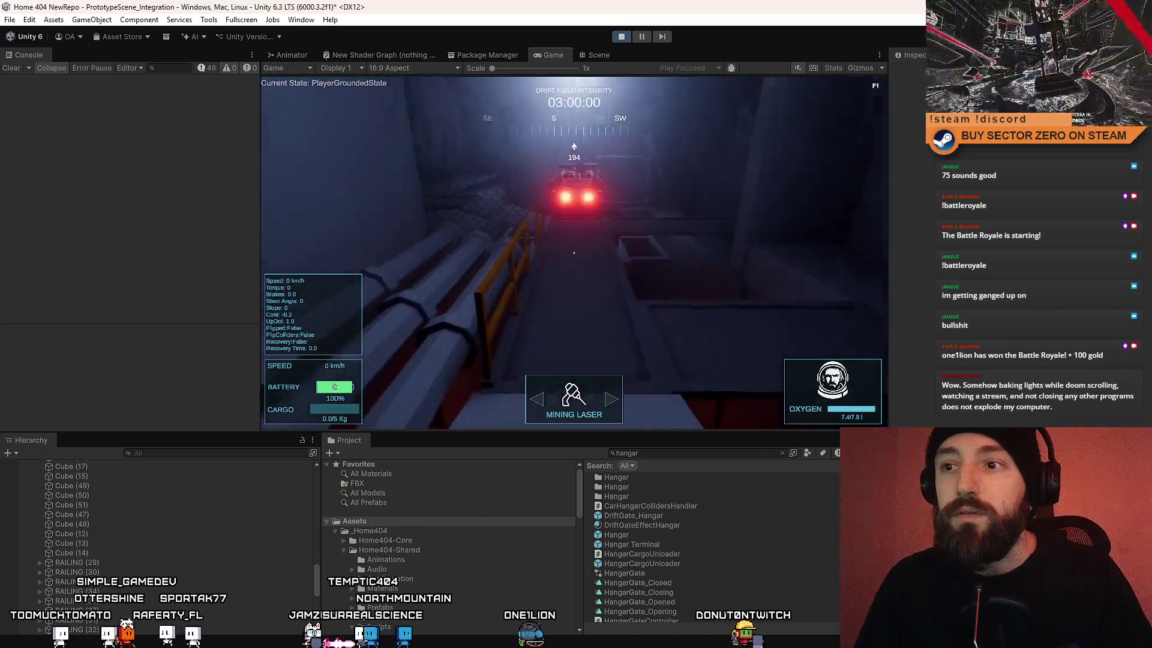
key(w)
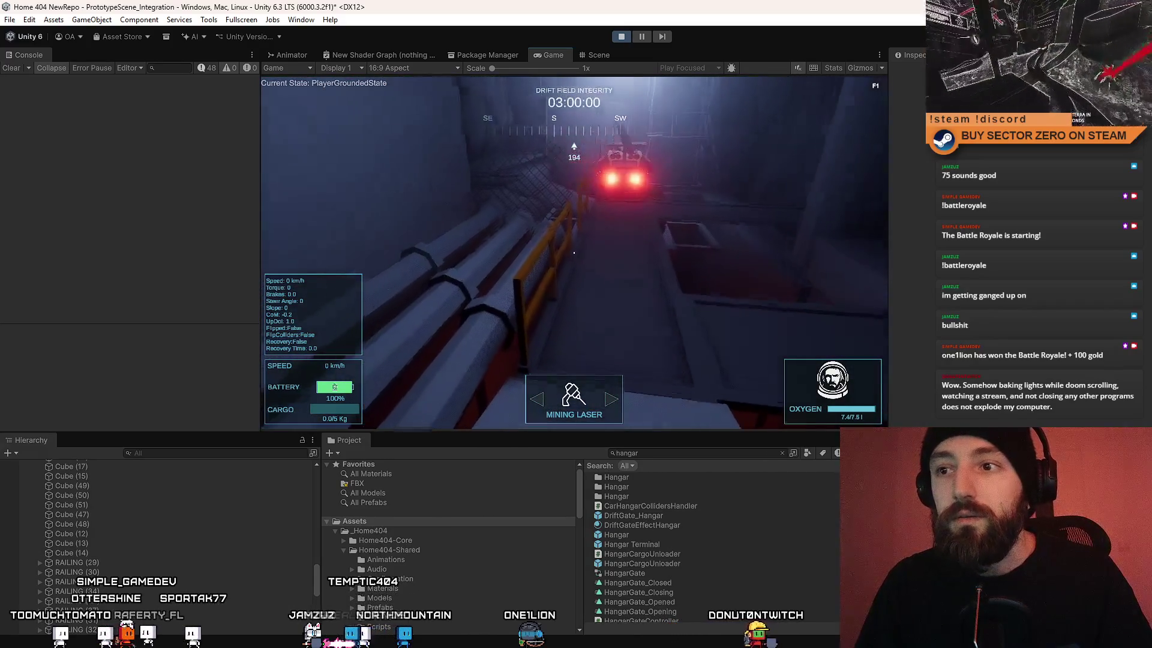
key(w)
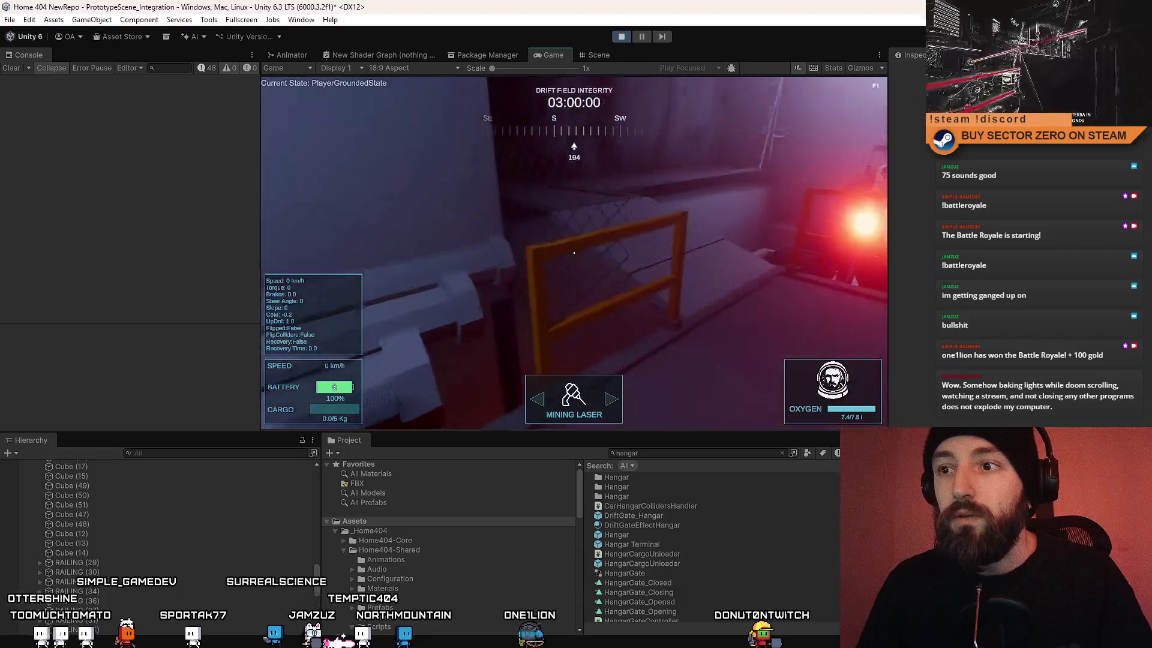
key(w)
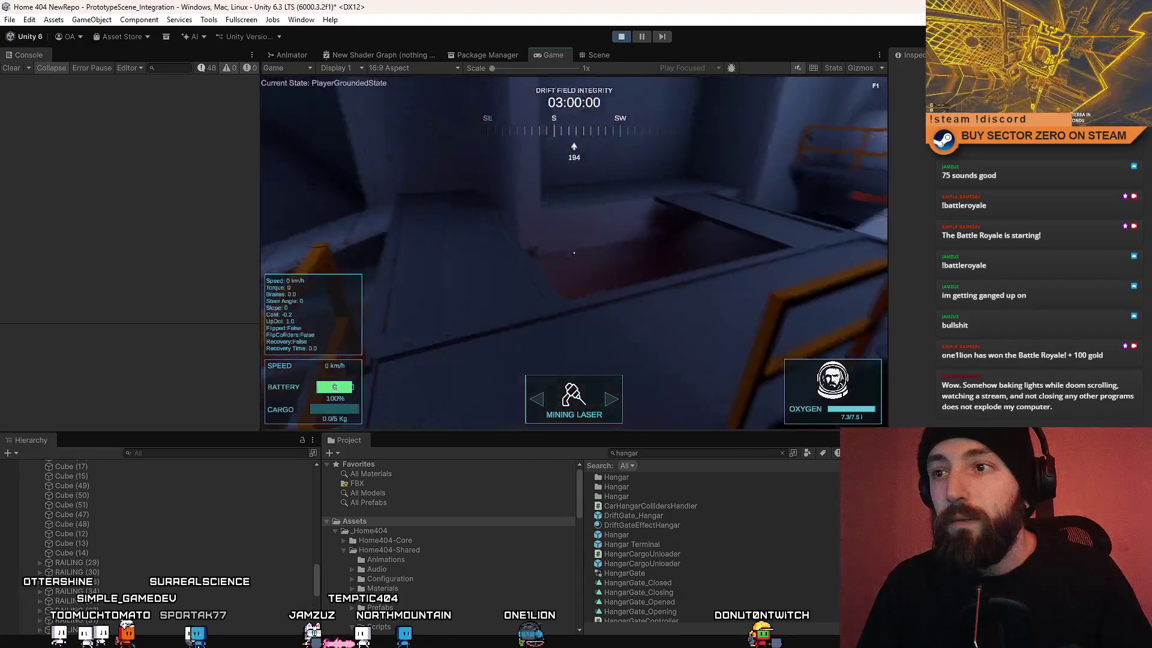
key(w)
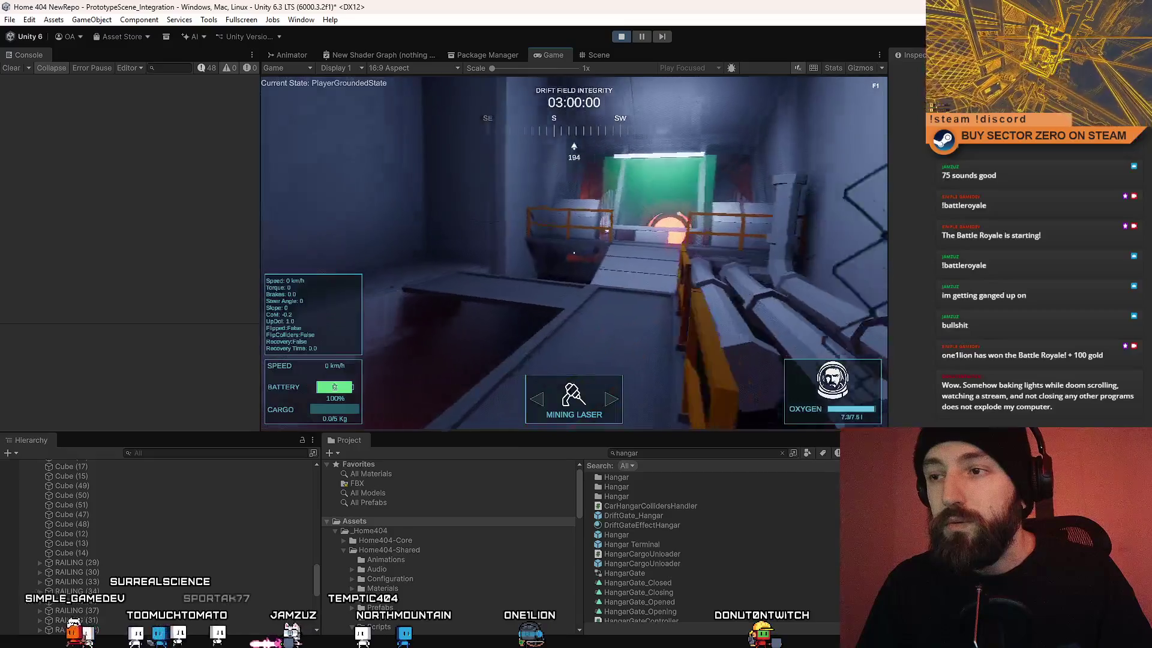
key(a)
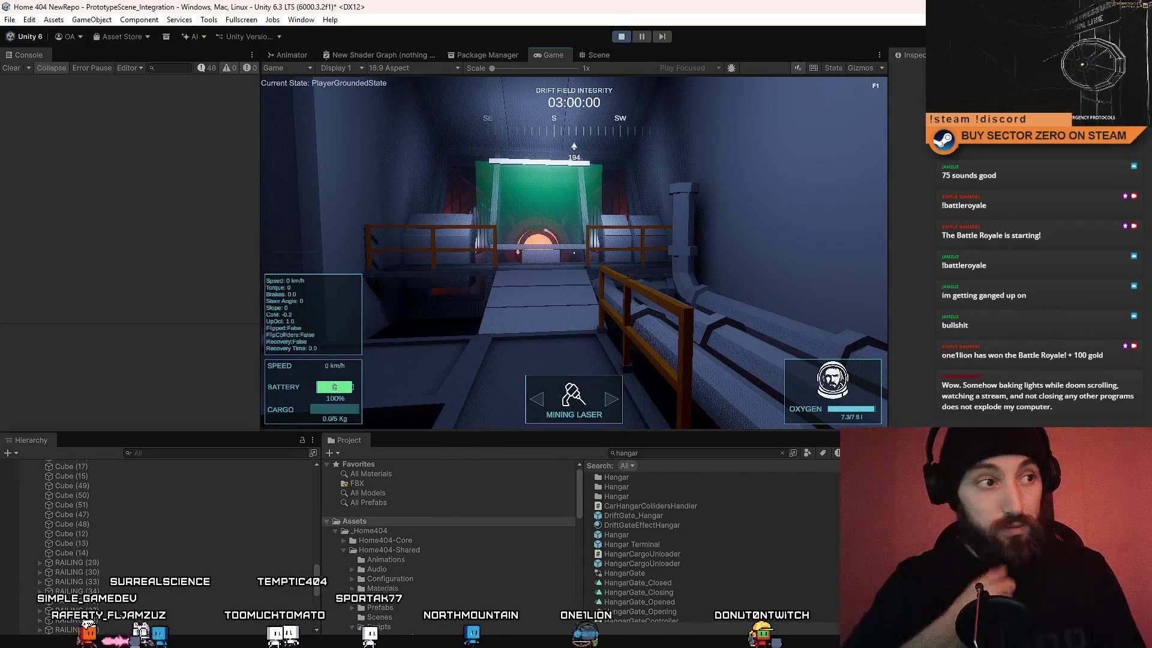
key(a)
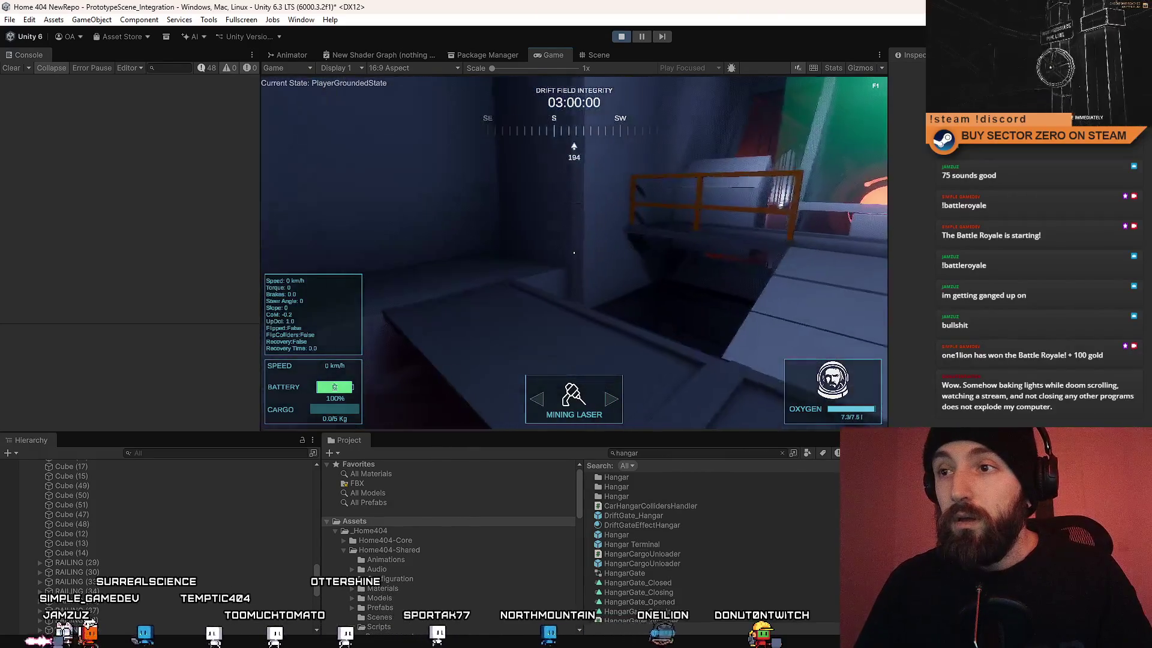
Step: Walk toward the orange railing in fullscreen Game view, then exit fullscreen and stop play mode
key(F10)
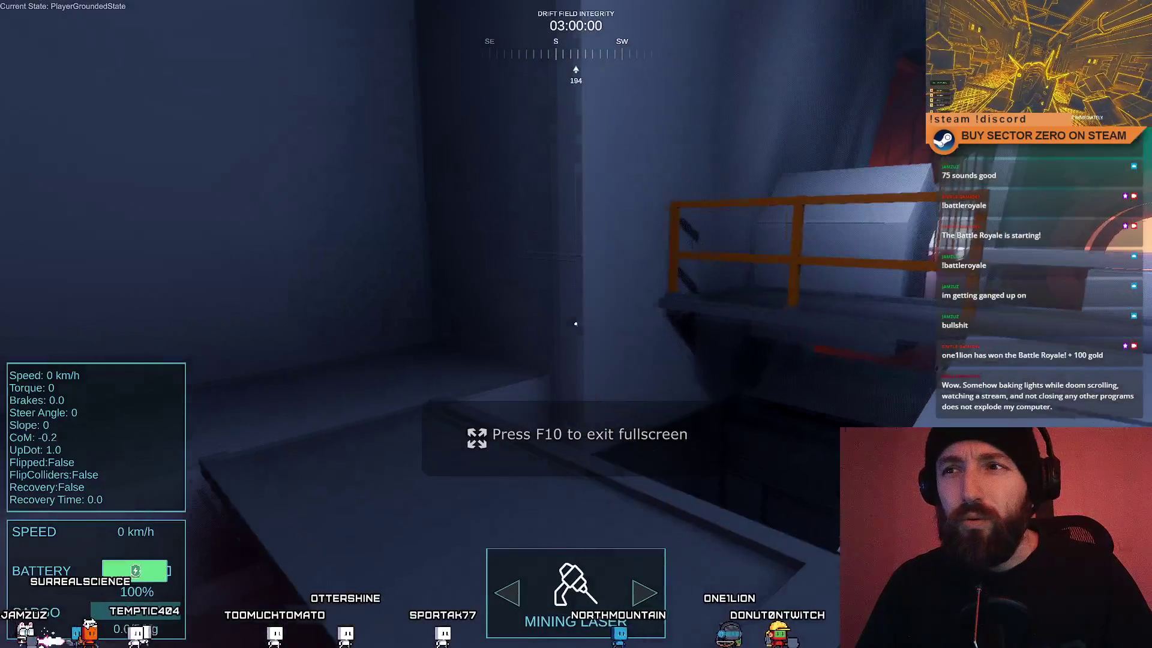
key(w)
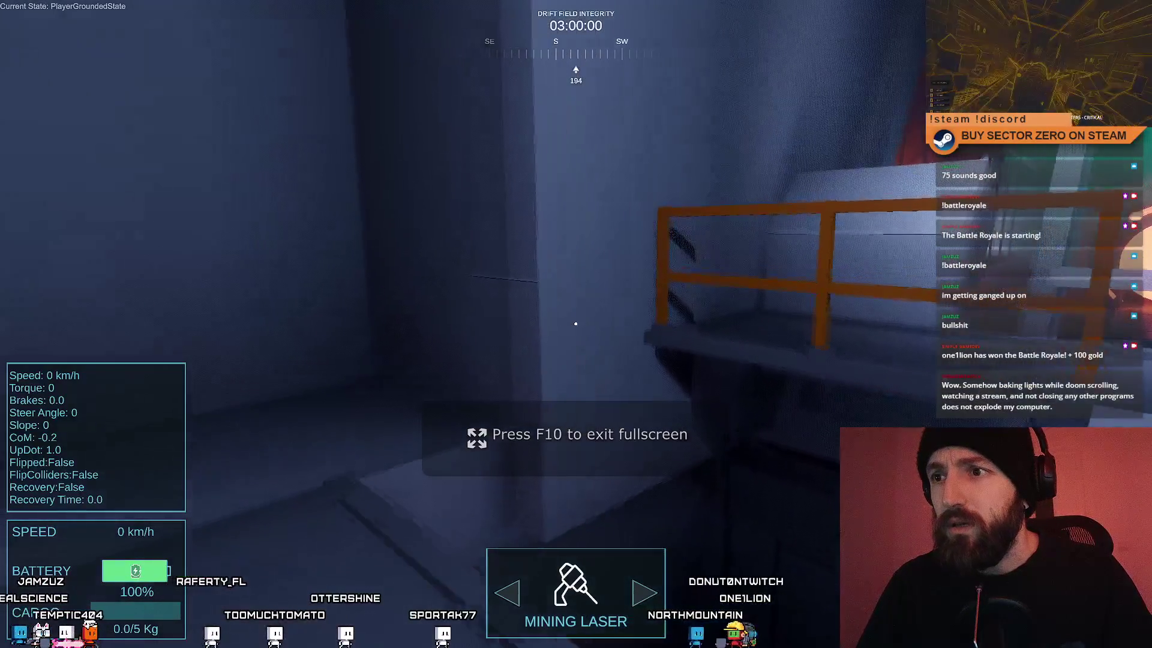
key(s)
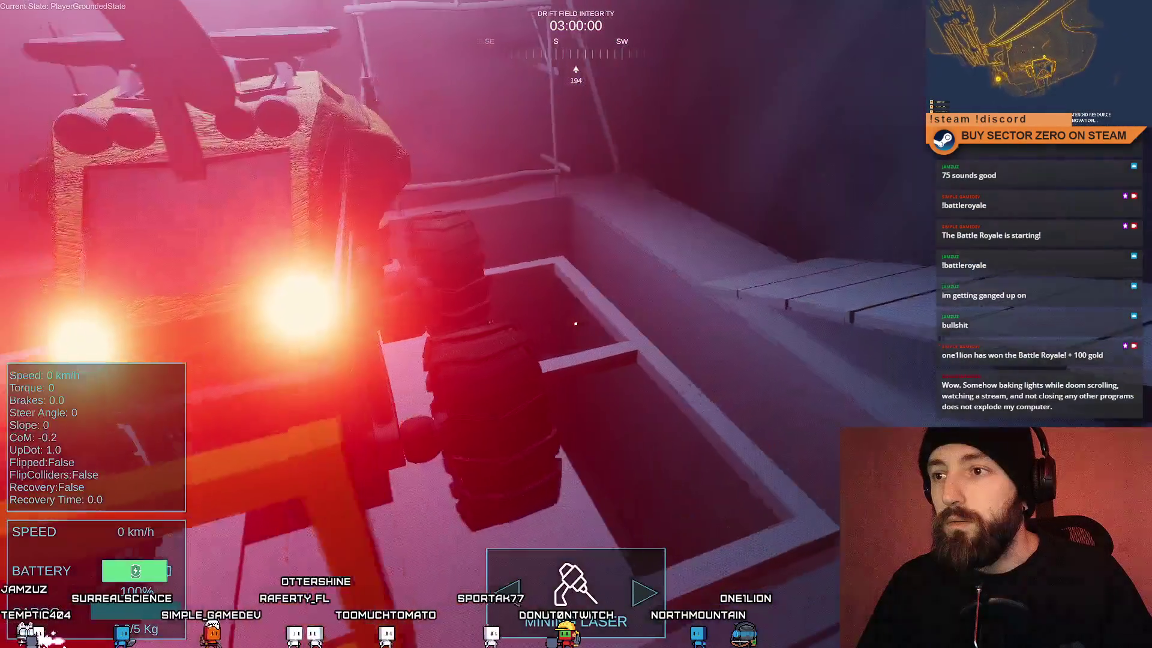
key(Escape)
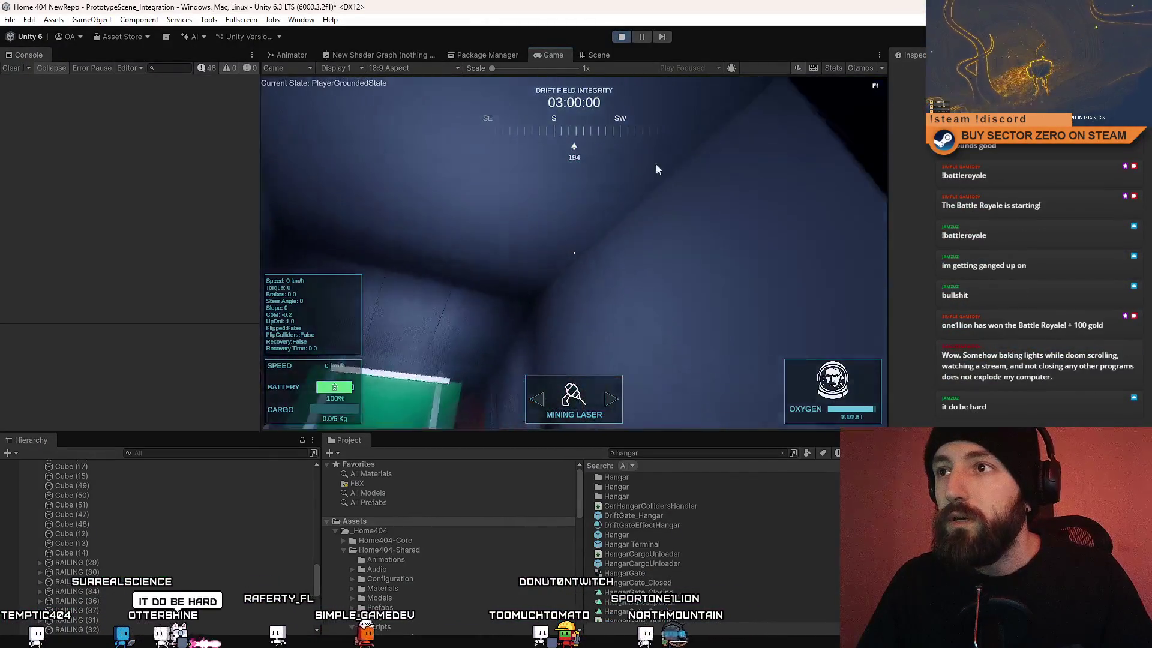
click(623, 37)
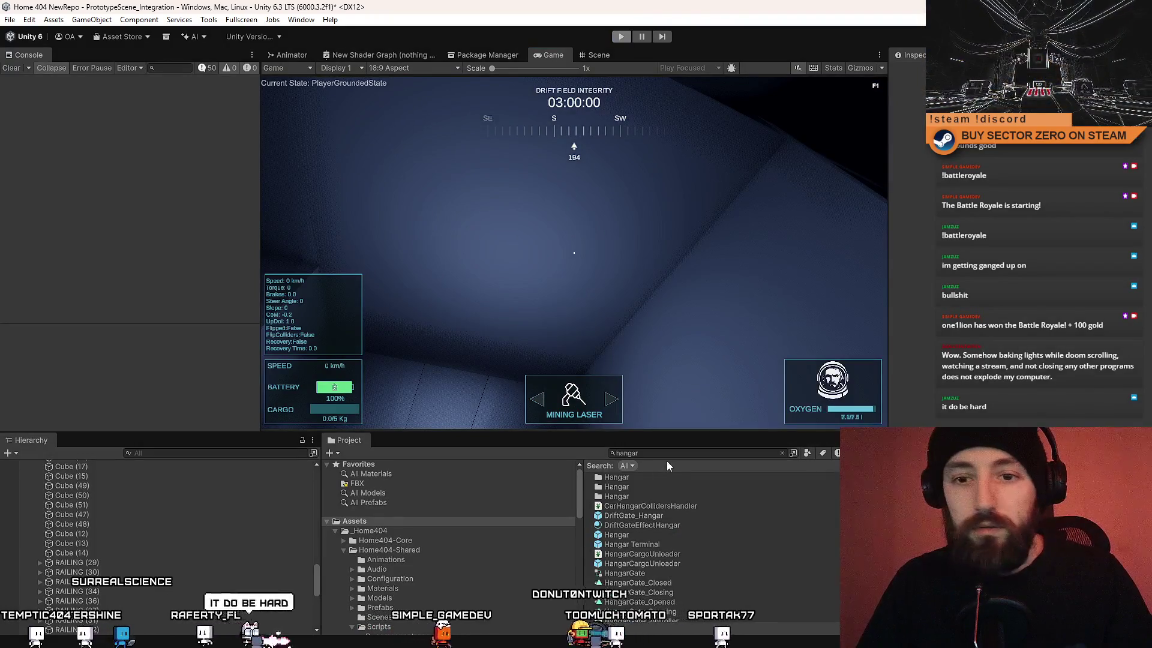
Step: Find the FirstPersonController prefab in Project and change its Sprint Fov from 70 to 85
click(679, 453)
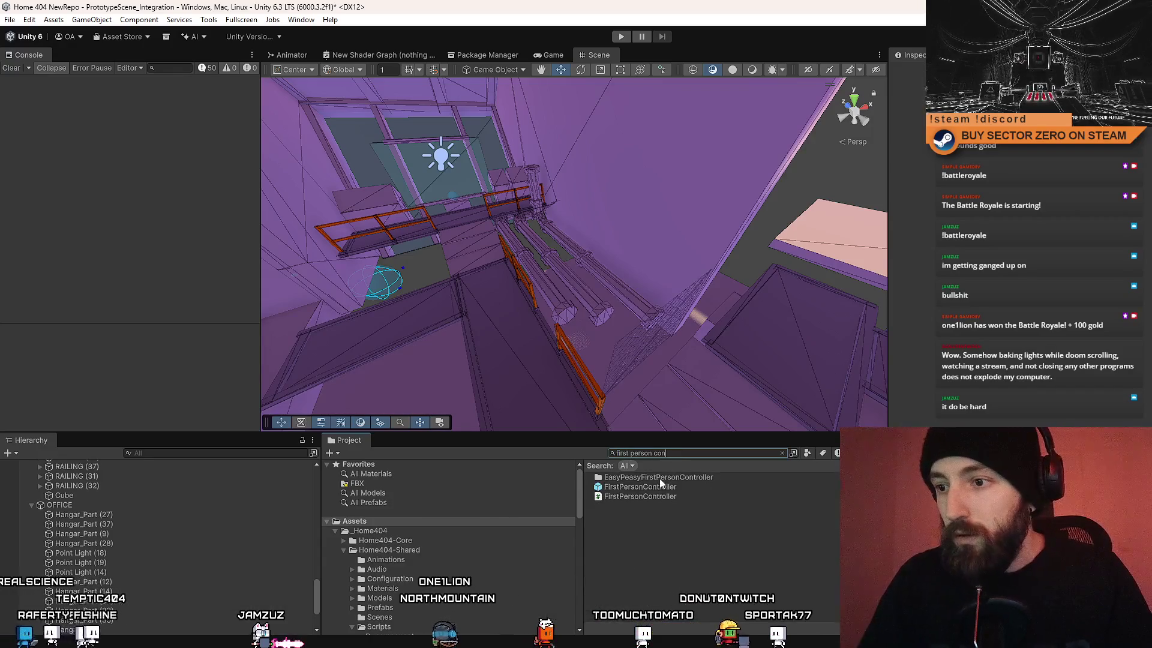
click(654, 487)
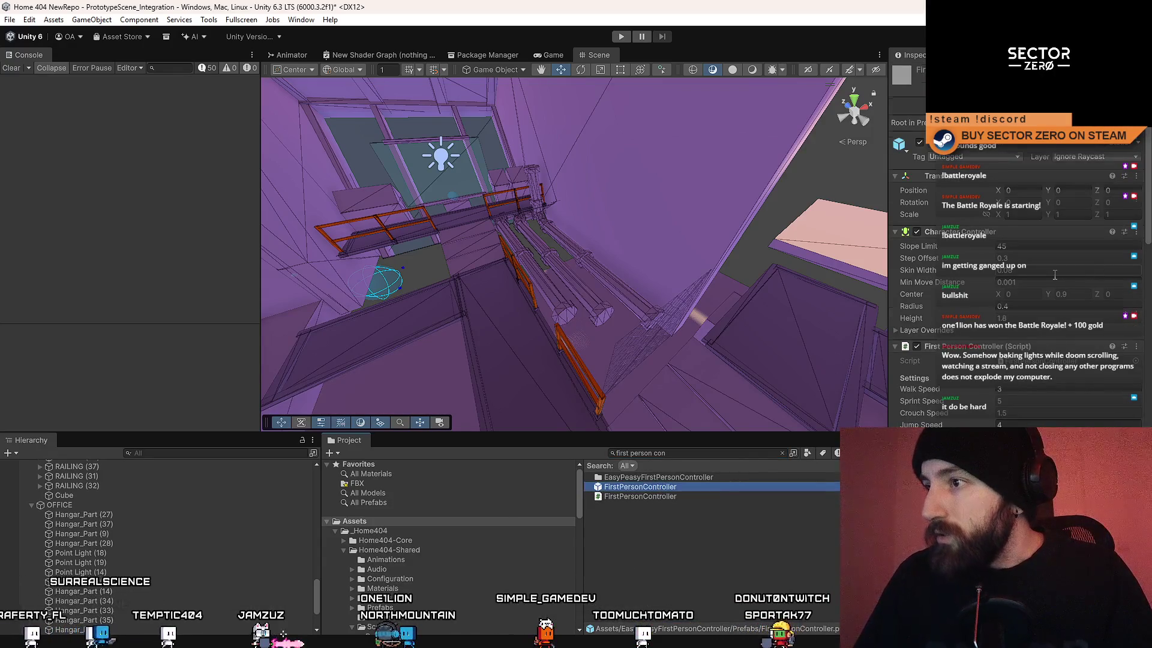
scroll(1055, 274, down, 10)
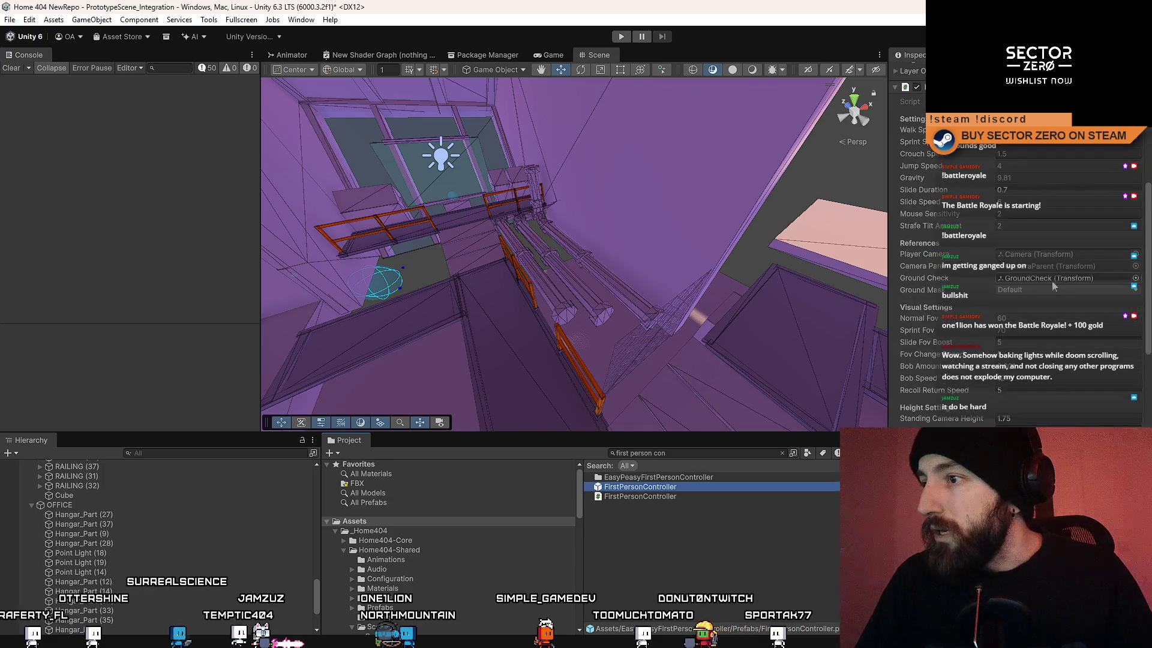
click(1045, 332)
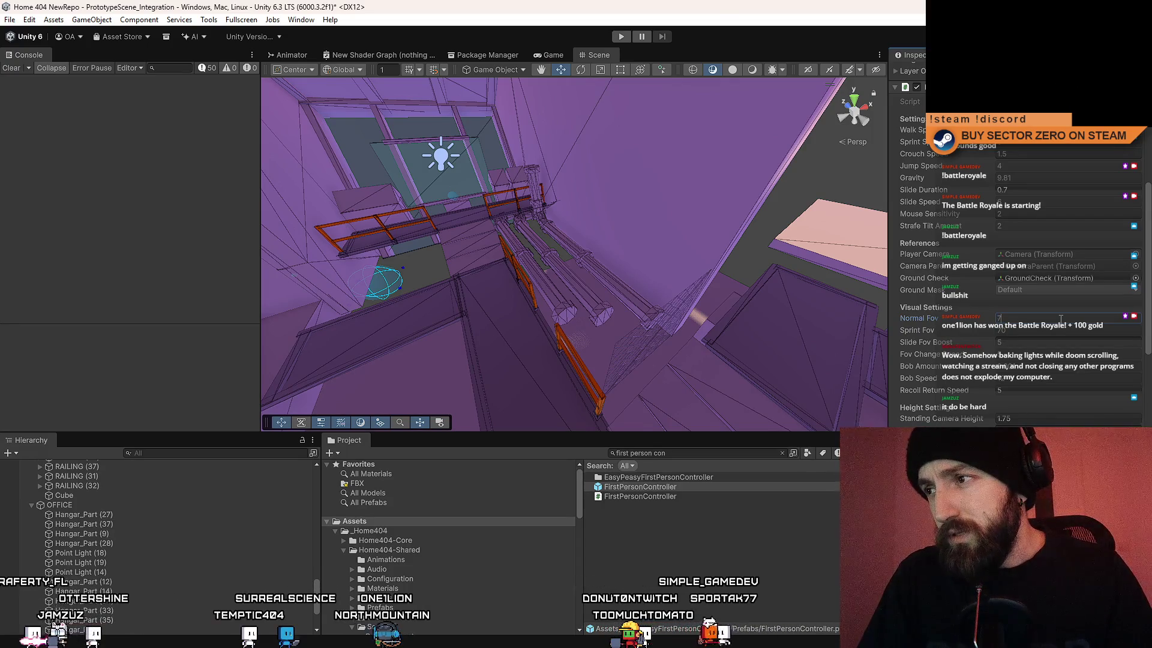
text(85)
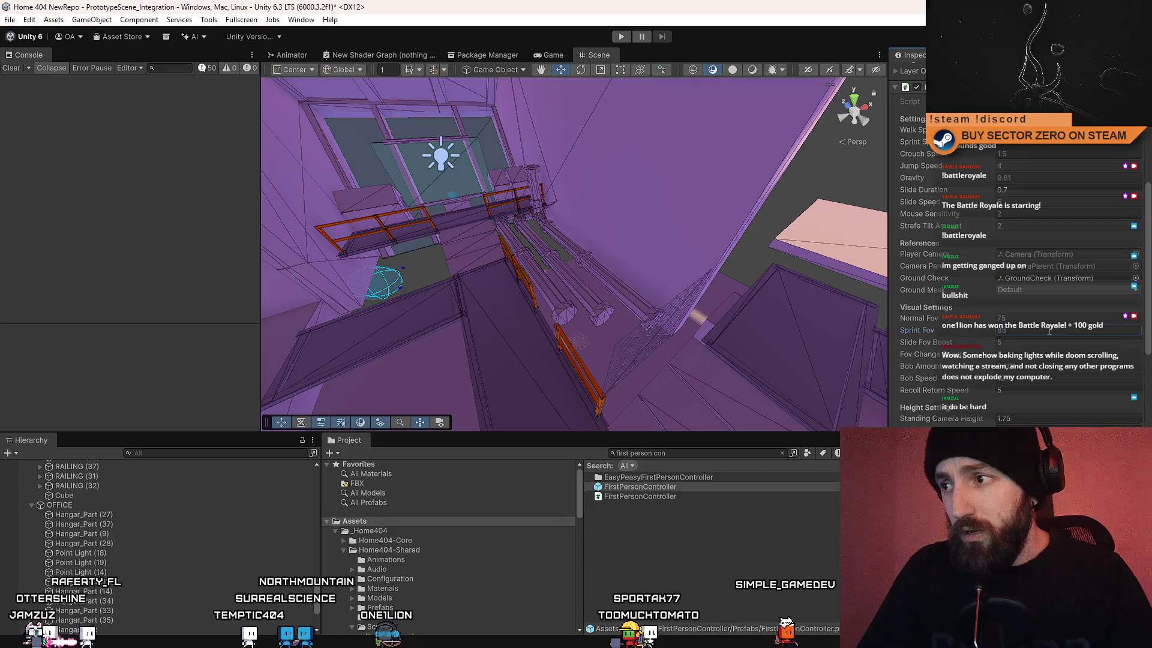
click(767, 578)
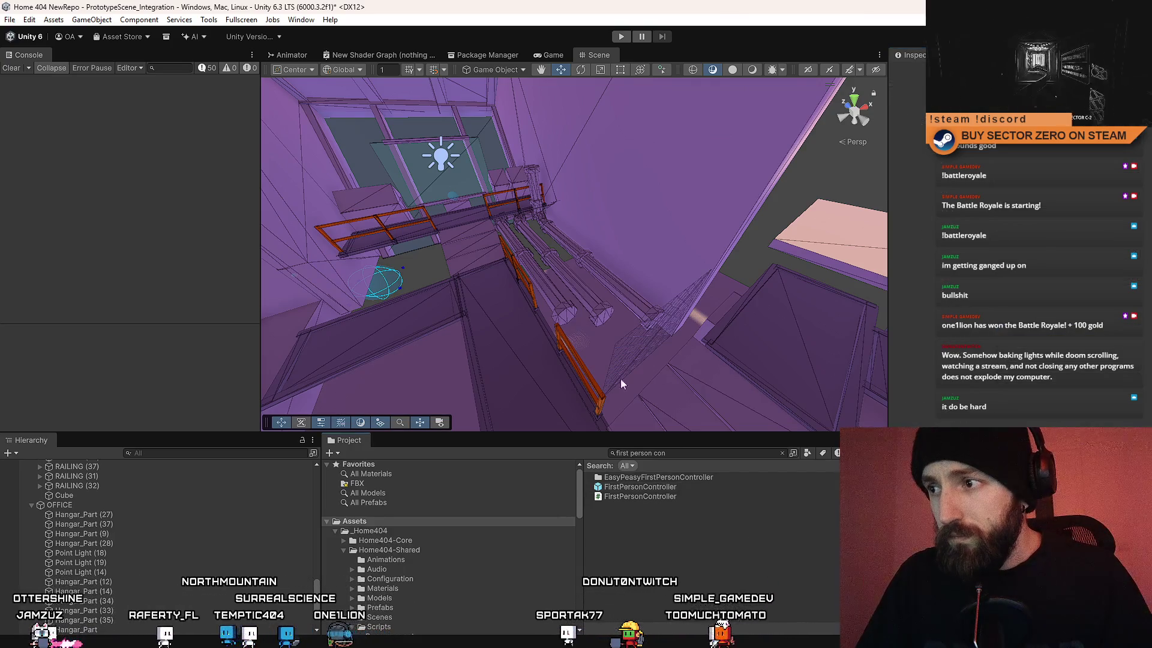
mouse_move(626, 213)
mouse_down()
mouse_move(422, 269)
mouse_move(522, 218)
mouse_up()
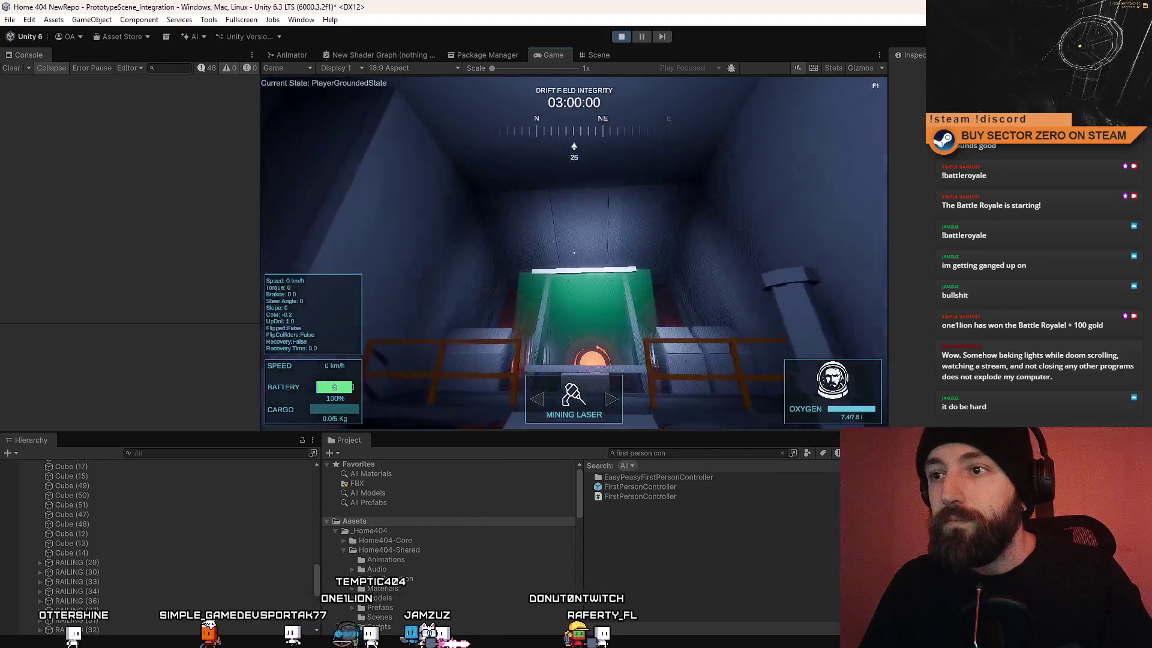
Step: Switch from the running Game view back to the Scene view
click(600, 55)
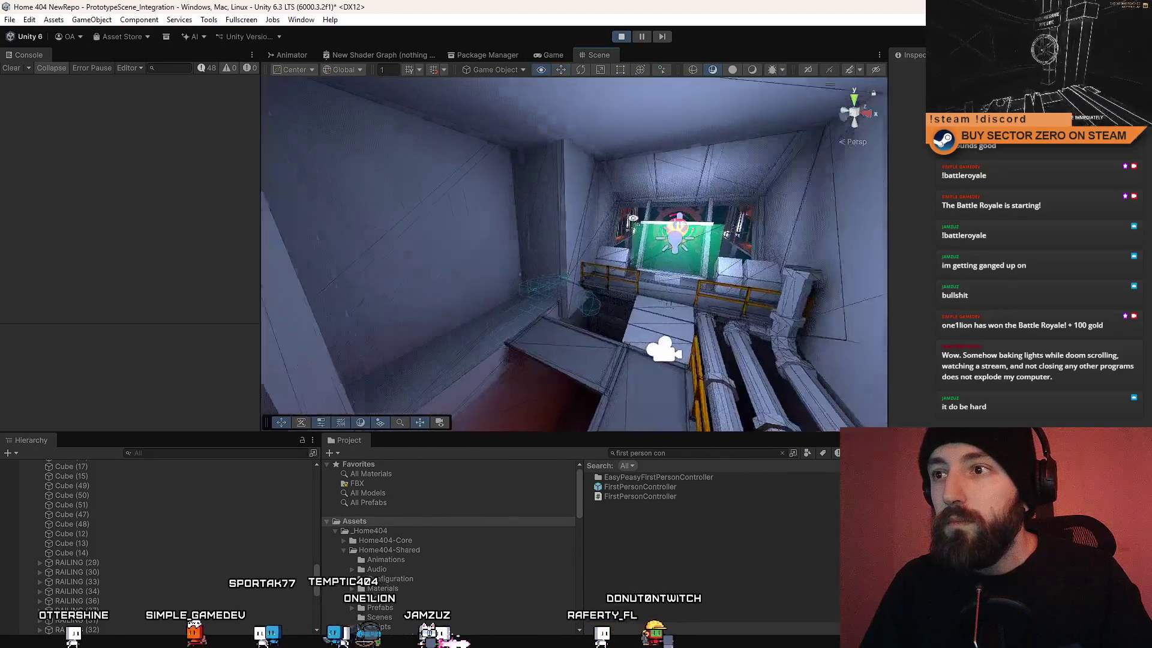
Step: Frame the thin cube and lift it under the ceiling of the corridor before the green doorway
mouse_move(675, 186)
mouse_down()
mouse_move(694, 143)
mouse_move(457, 207)
mouse_up()
mouse_move(563, 179)
mouse_down()
mouse_move(503, 264)
mouse_move(461, 244)
mouse_move(642, 231)
mouse_up()
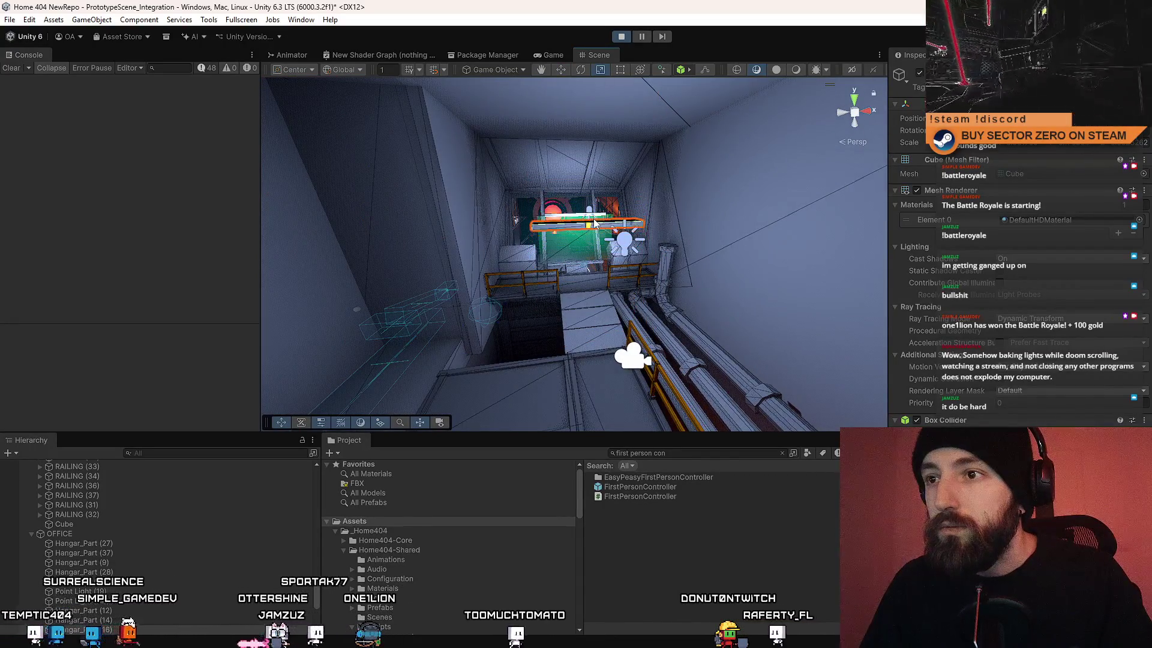
key(f)
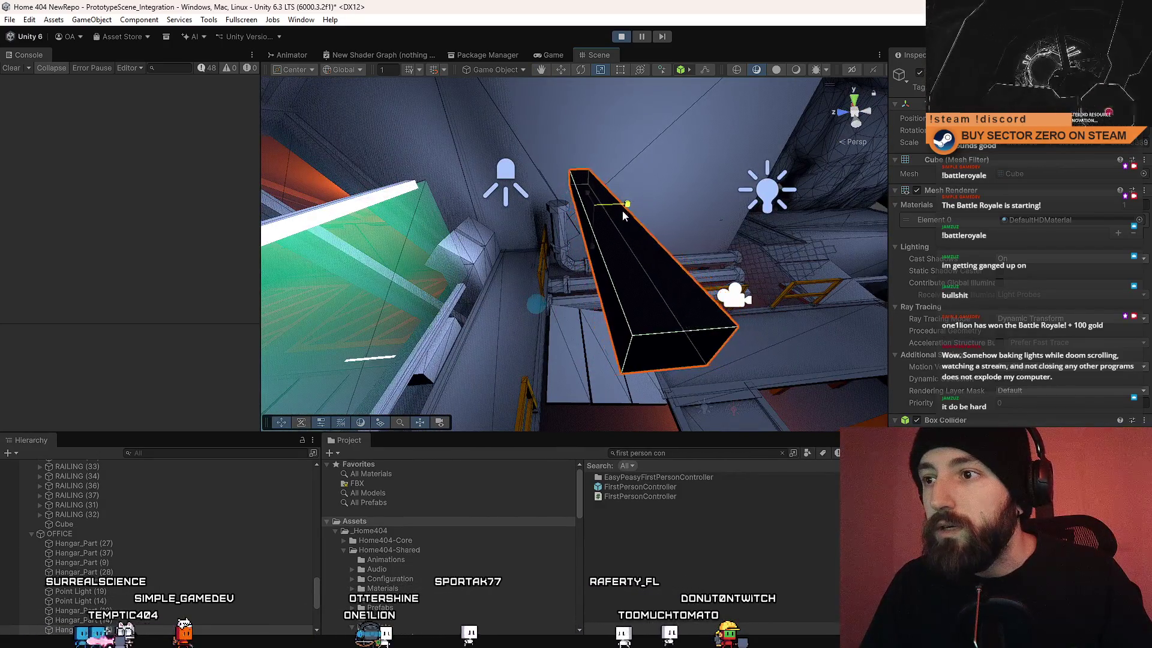
key(w)
drag(686, 273, 595, 304)
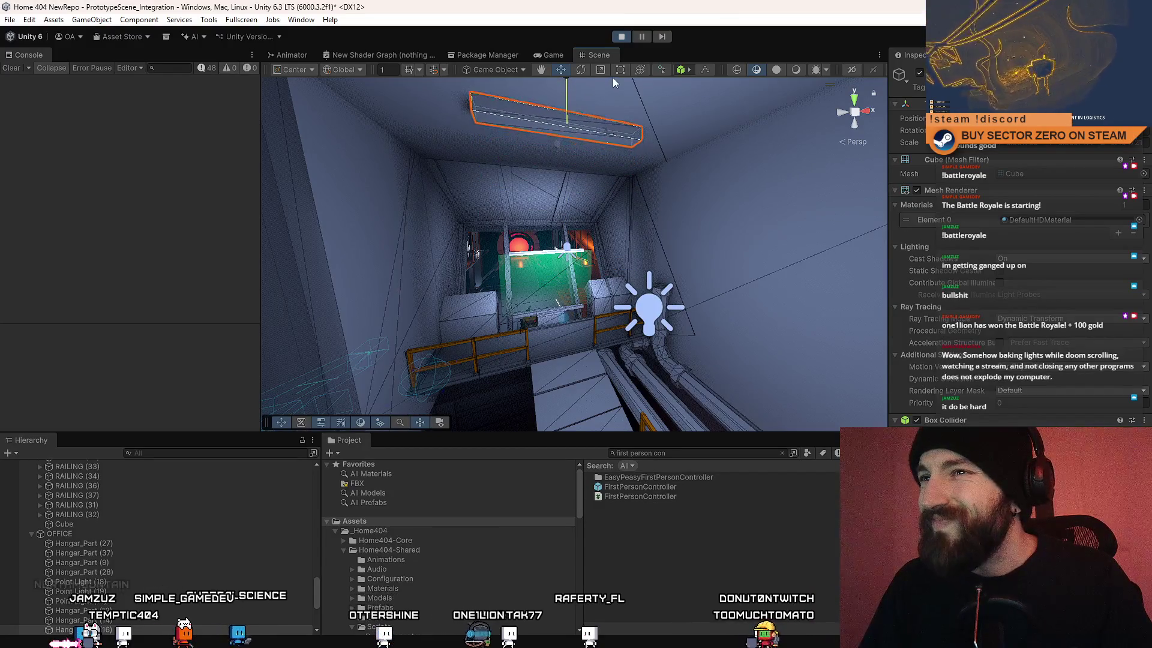
mouse_move(591, 222)
mouse_down()
mouse_move(768, 190)
mouse_move(681, 178)
mouse_up()
drag(584, 158, 417, 192)
mouse_move(643, 283)
mouse_down()
mouse_move(690, 252)
mouse_move(684, 178)
mouse_move(694, 160)
mouse_move(676, 297)
mouse_move(669, 212)
mouse_up()
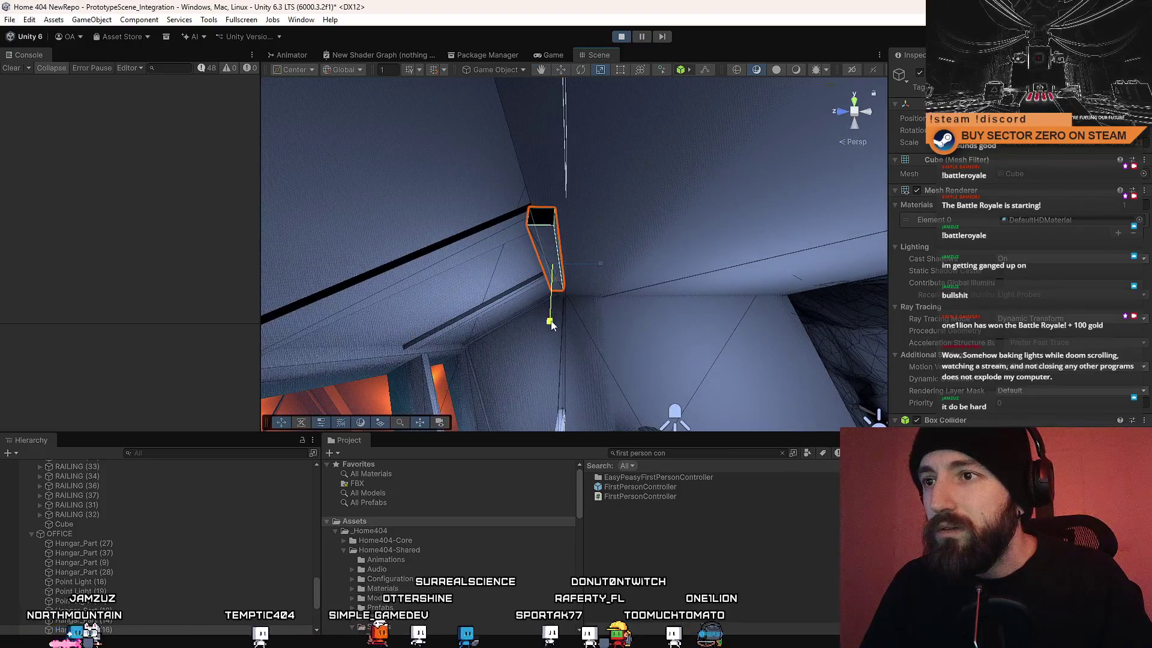
drag(550, 331, 606, 243)
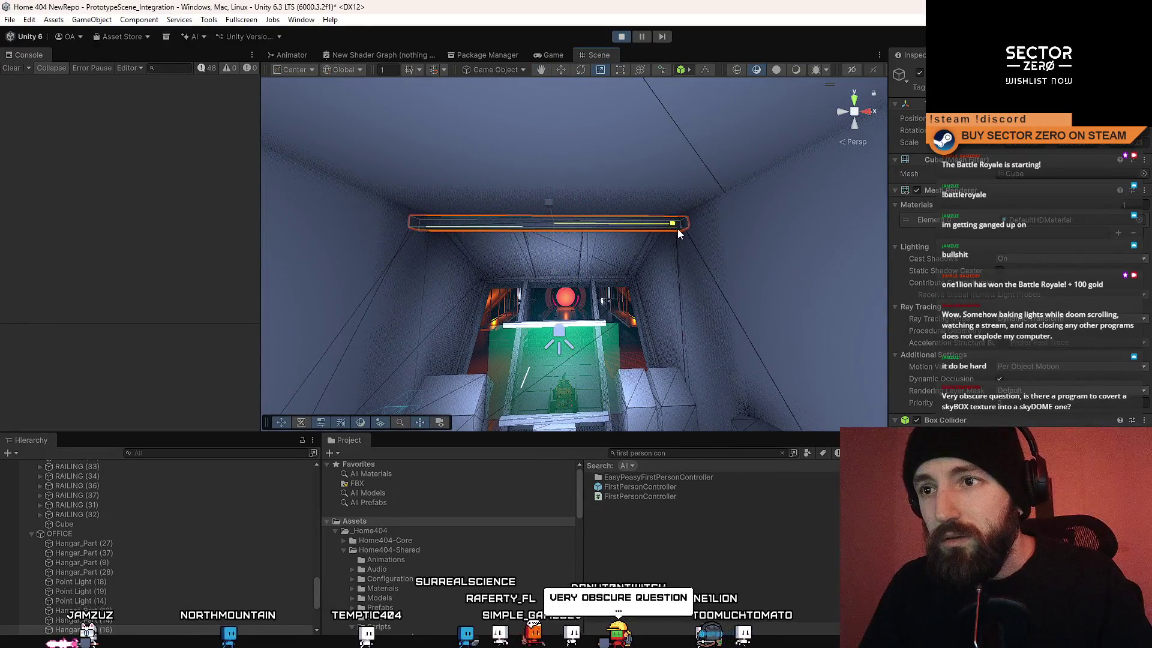
mouse_move(633, 268)
mouse_down()
mouse_move(437, 323)
mouse_move(360, 299)
mouse_move(678, 256)
mouse_move(816, 332)
mouse_move(894, 325)
mouse_move(467, 253)
mouse_move(586, 265)
mouse_move(772, 179)
mouse_up()
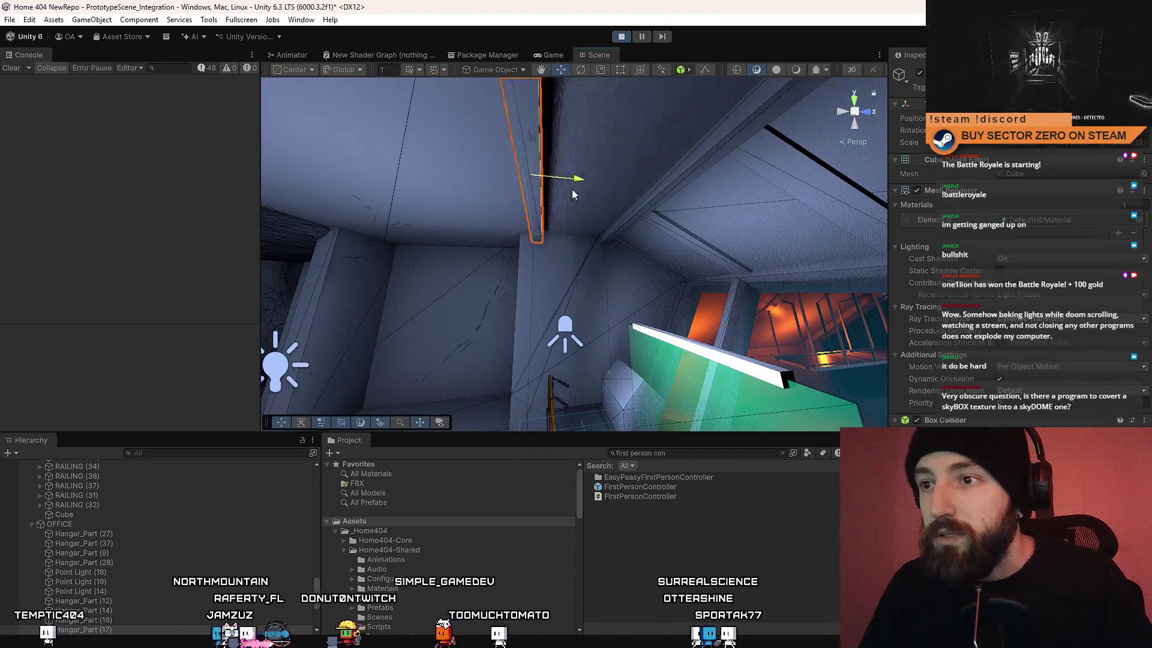
mouse_move(560, 189)
mouse_down()
mouse_move(533, 268)
mouse_move(675, 254)
mouse_move(580, 240)
mouse_move(573, 197)
mouse_move(600, 155)
mouse_up()
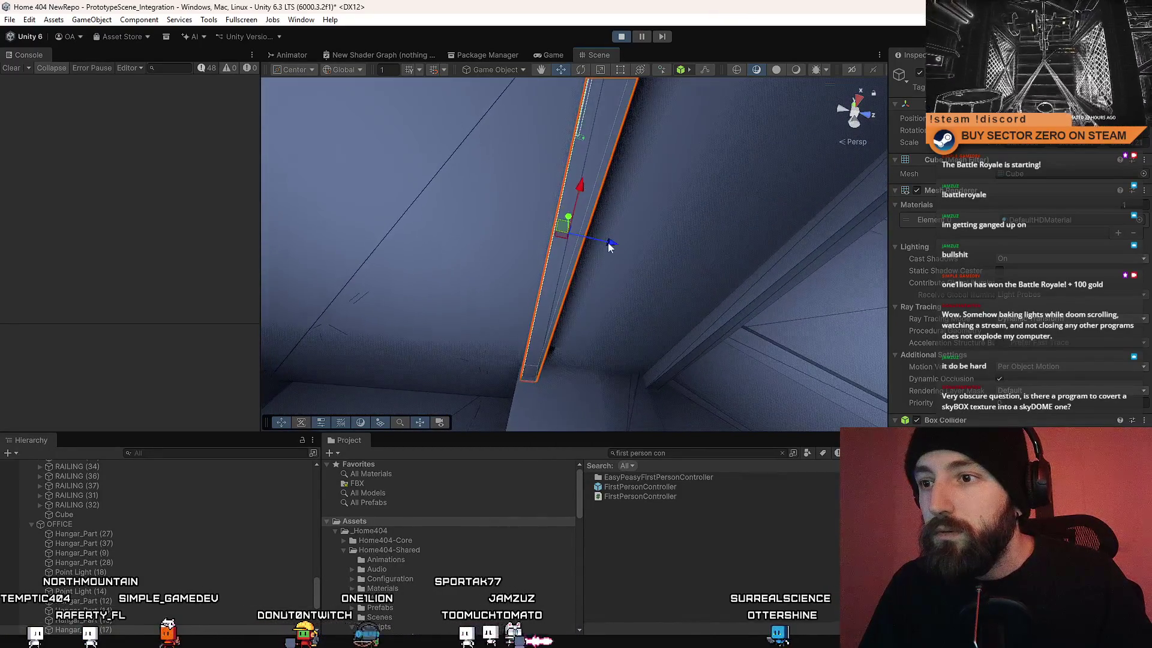
mouse_move(612, 234)
mouse_down()
mouse_move(476, 286)
mouse_move(1041, 264)
mouse_move(916, 140)
mouse_move(666, 294)
mouse_move(612, 258)
mouse_move(540, 147)
mouse_move(654, 219)
mouse_move(766, 180)
mouse_move(554, 130)
mouse_move(823, 150)
mouse_up()
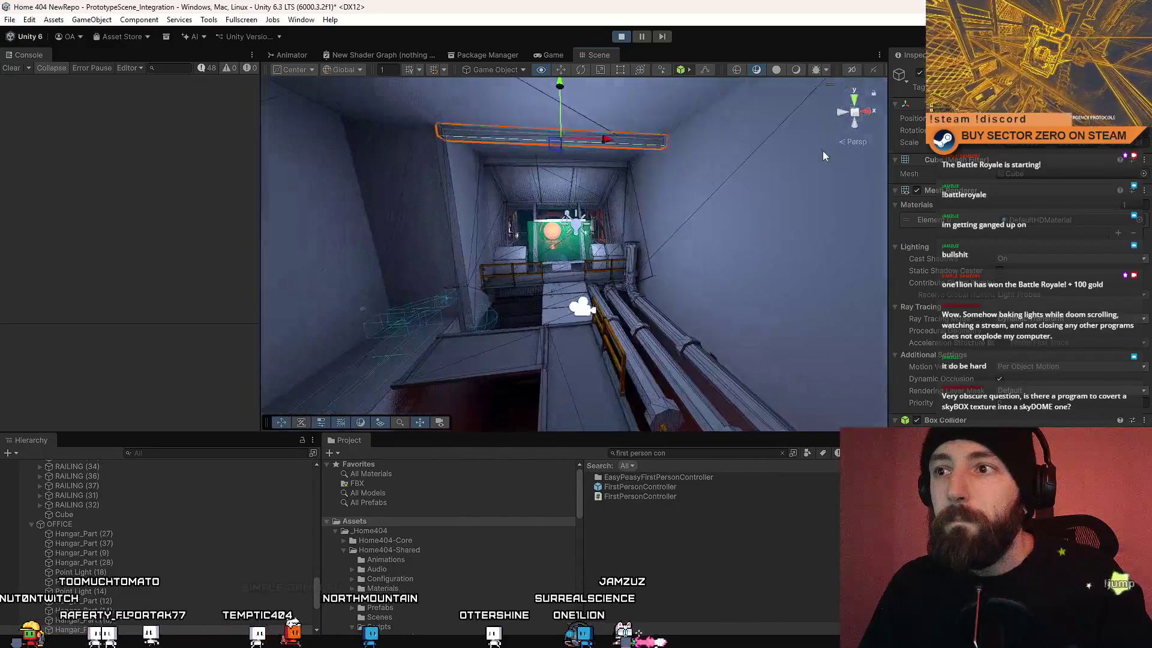
drag(897, 148, 672, 327)
mouse_move(555, 266)
mouse_down()
mouse_move(528, 330)
mouse_move(612, 360)
mouse_move(591, 368)
mouse_move(657, 350)
mouse_move(729, 372)
mouse_move(650, 391)
mouse_move(571, 388)
mouse_move(438, 349)
mouse_move(639, 362)
mouse_move(1021, 258)
mouse_move(906, 249)
mouse_move(56, 298)
mouse_move(585, 317)
mouse_move(571, 255)
mouse_move(769, 286)
mouse_move(558, 310)
mouse_move(560, 287)
mouse_up()
click(571, 255)
mouse_move(635, 240)
mouse_down()
mouse_move(618, 246)
mouse_move(642, 242)
mouse_up()
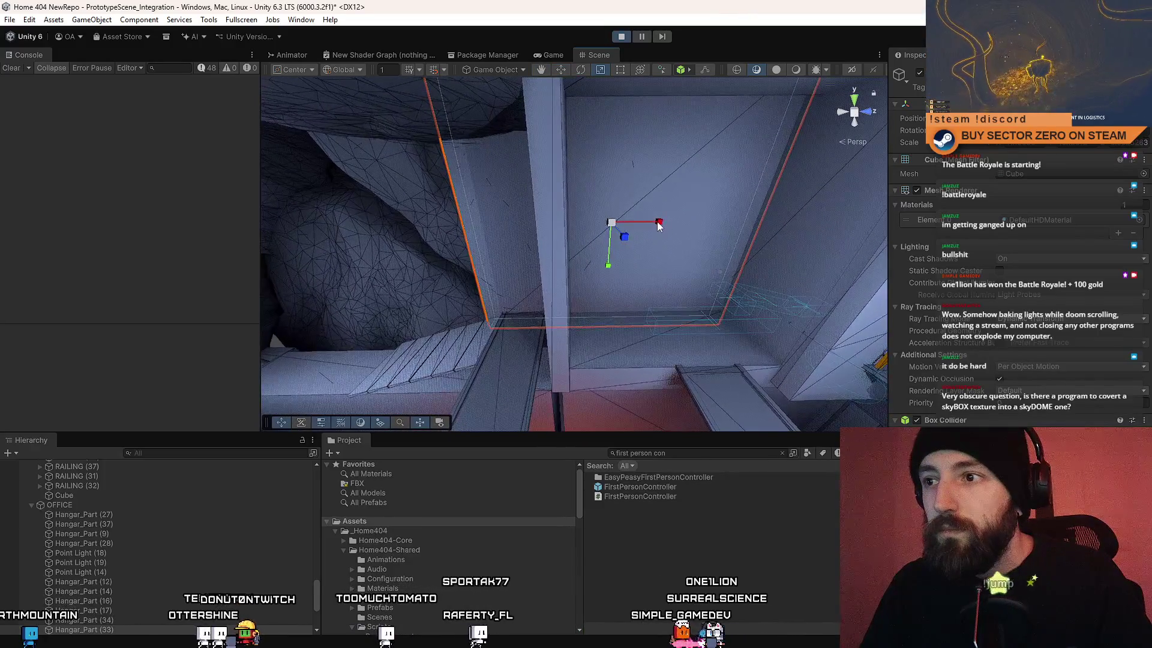
mouse_move(621, 231)
mouse_down()
mouse_move(665, 237)
mouse_move(603, 225)
mouse_move(592, 235)
mouse_move(602, 204)
mouse_move(515, 246)
mouse_move(630, 239)
mouse_move(557, 283)
mouse_move(611, 268)
mouse_move(10, 304)
mouse_move(1119, 306)
mouse_move(1008, 228)
mouse_move(965, 232)
mouse_move(971, 255)
mouse_move(523, 280)
mouse_move(886, 282)
mouse_move(428, 327)
mouse_up()
click(585, 227)
click(611, 267)
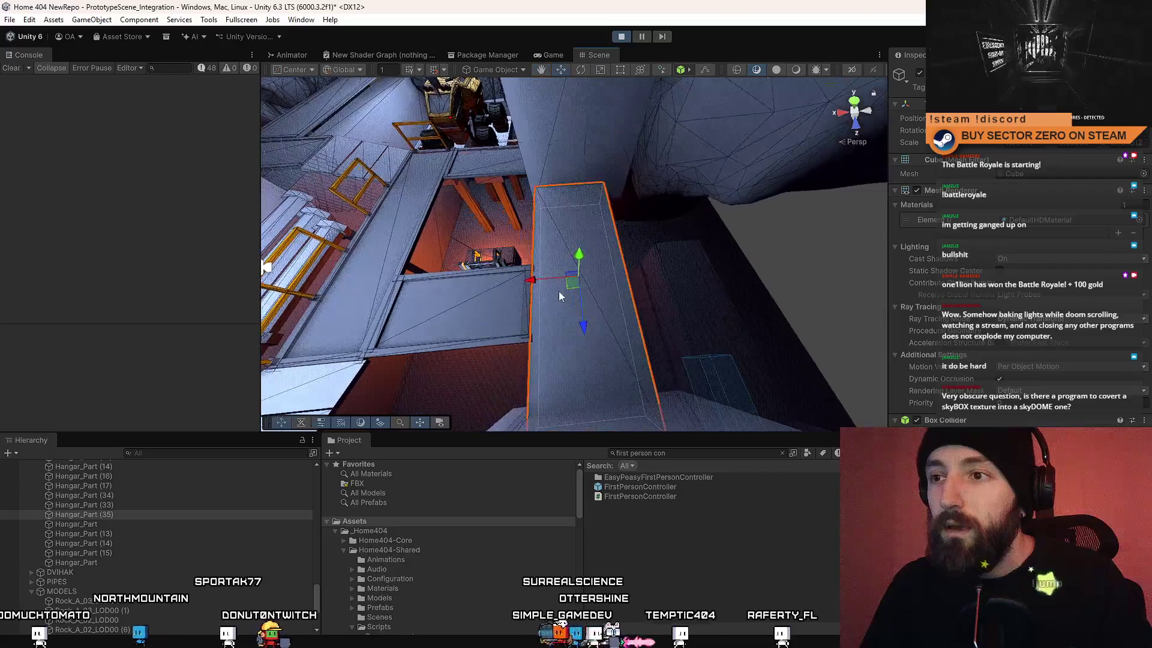
Step: Duplicate the wall block and try rotating the copy, then undo the duplicate
key(w)
mouse_move(534, 283)
alt+mouse_down()
mouse_move(511, 275)
mouse_move(671, 264)
alt+mouse_up()
key(ctrl+d)
key(ctrl+d)
key(e)
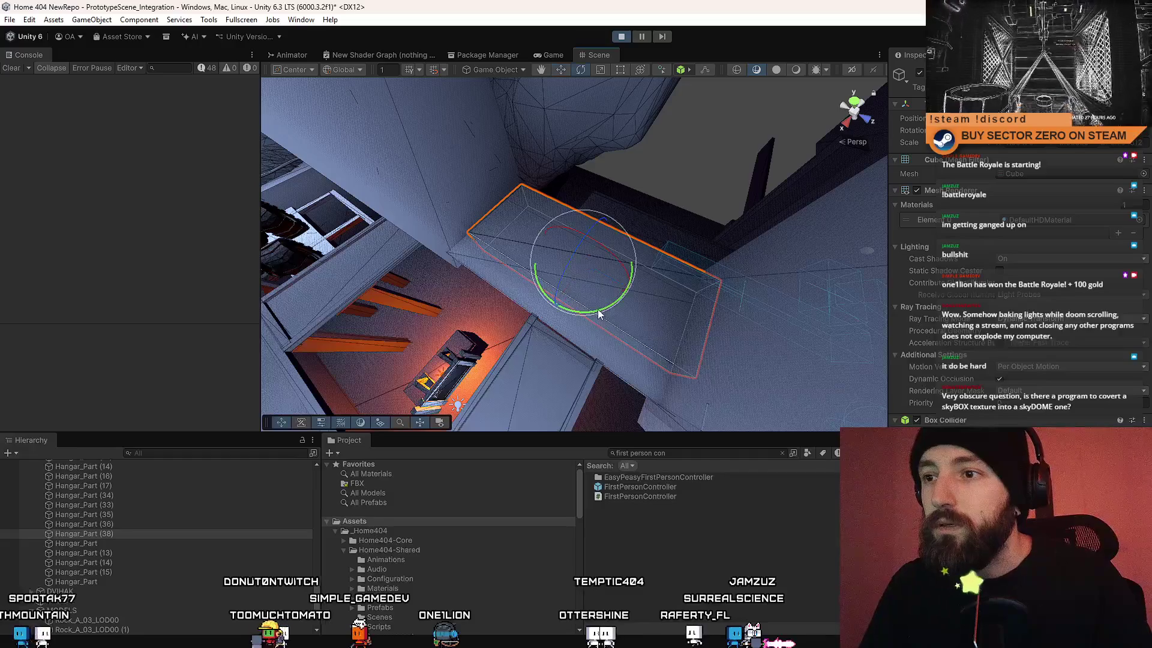
drag(503, 325, 538, 327)
mouse_move(684, 286)
alt+mouse_down()
mouse_move(590, 242)
mouse_move(573, 268)
mouse_move(761, 211)
mouse_move(684, 227)
alt+mouse_up()
key(ctrl+z)
Step: Rotate the wall block flat about its vertical axis and shift it slightly left to bridge the gap
key(w)
key(e)
mouse_move(621, 307)
mouse_down()
mouse_move(556, 339)
mouse_move(619, 326)
mouse_move(543, 319)
mouse_up()
key(w)
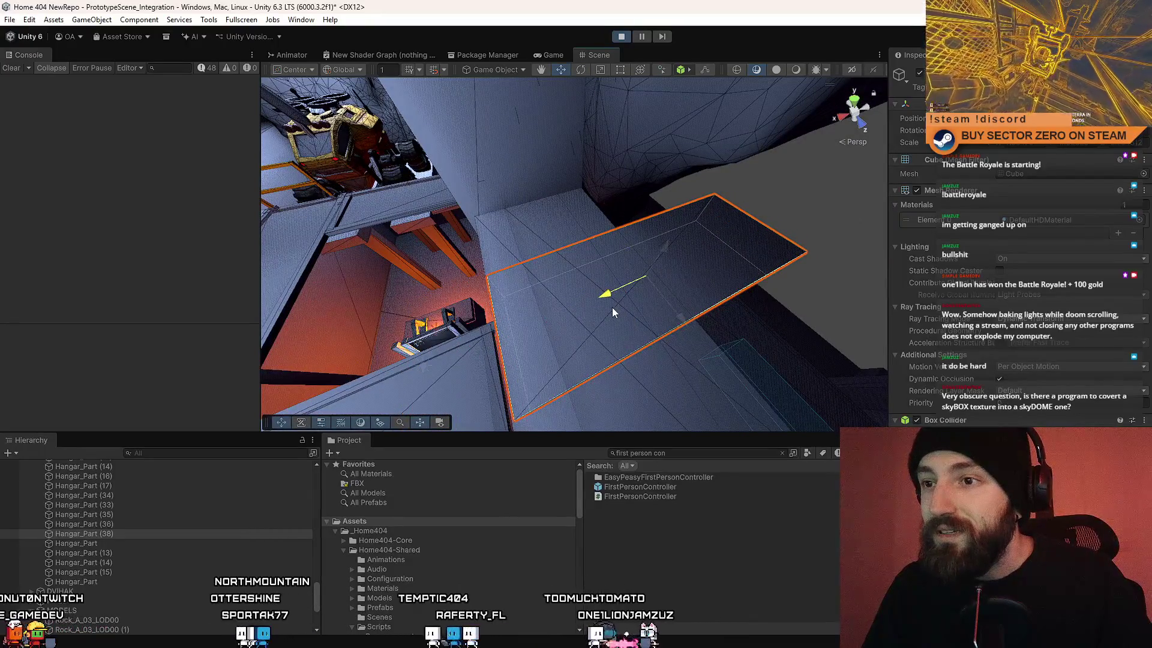
mouse_move(611, 308)
alt+mouse_down()
mouse_move(829, 277)
mouse_move(731, 243)
alt+mouse_up()
mouse_move(623, 240)
mouse_down()
mouse_move(607, 238)
mouse_move(617, 243)
mouse_move(602, 260)
mouse_move(643, 283)
mouse_move(628, 238)
mouse_up()
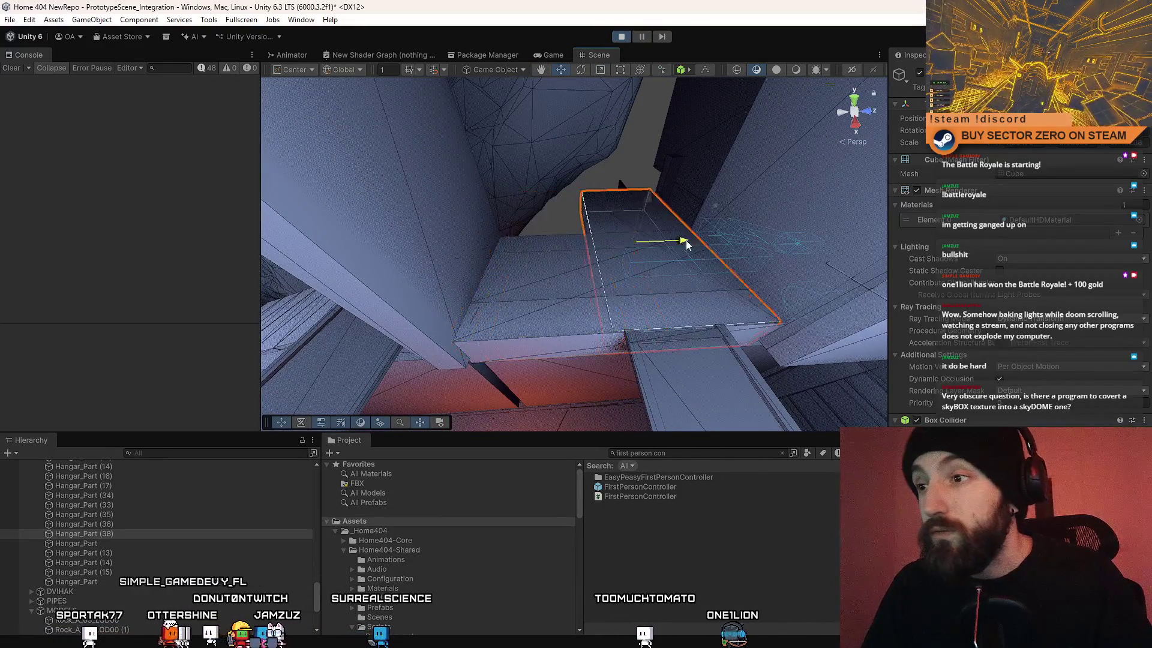
mouse_move(657, 264)
alt+mouse_down()
mouse_move(663, 206)
mouse_move(642, 244)
alt+mouse_up()
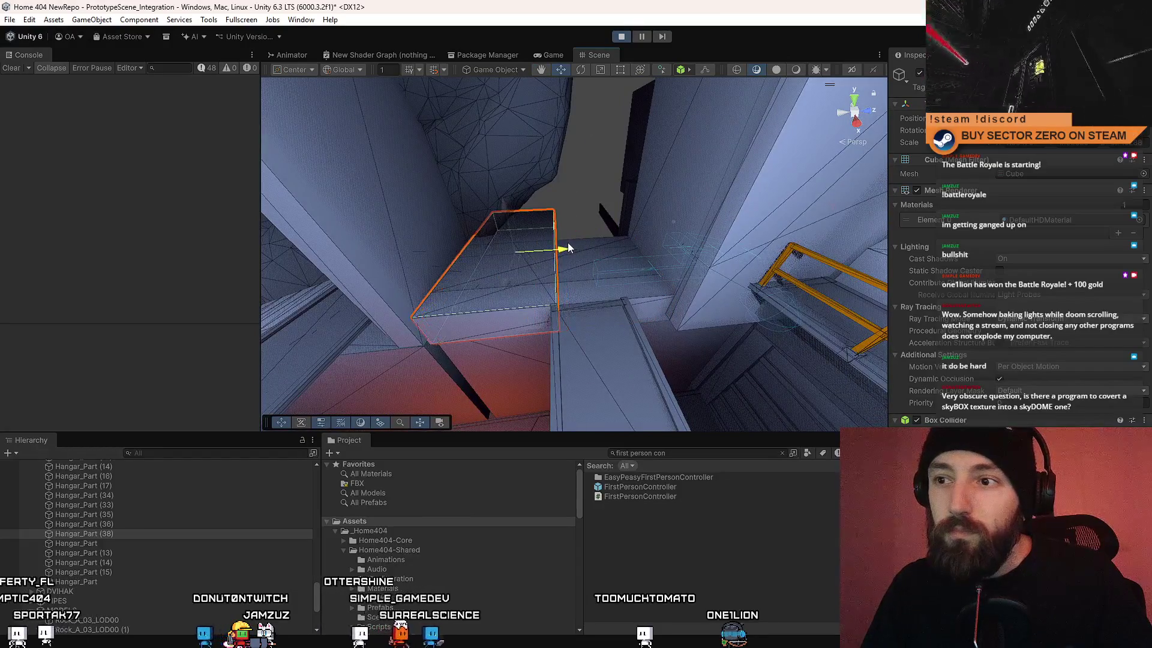
mouse_move(567, 242)
alt+mouse_down()
mouse_move(690, 268)
mouse_move(676, 329)
mouse_move(689, 330)
mouse_move(673, 288)
mouse_move(508, 264)
alt+mouse_up()
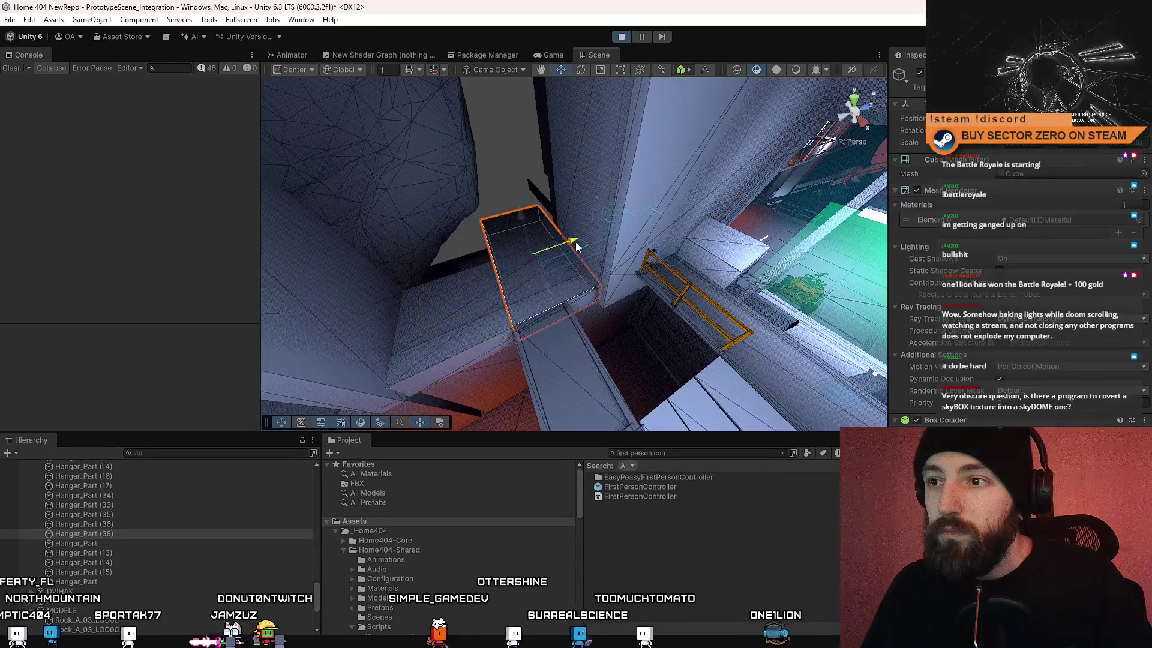
mouse_move(573, 246)
alt+mouse_down()
mouse_move(470, 239)
mouse_move(528, 228)
mouse_move(578, 186)
mouse_move(514, 198)
mouse_move(420, 319)
mouse_move(568, 304)
alt+mouse_up()
alt+drag(549, 260, 567, 233)
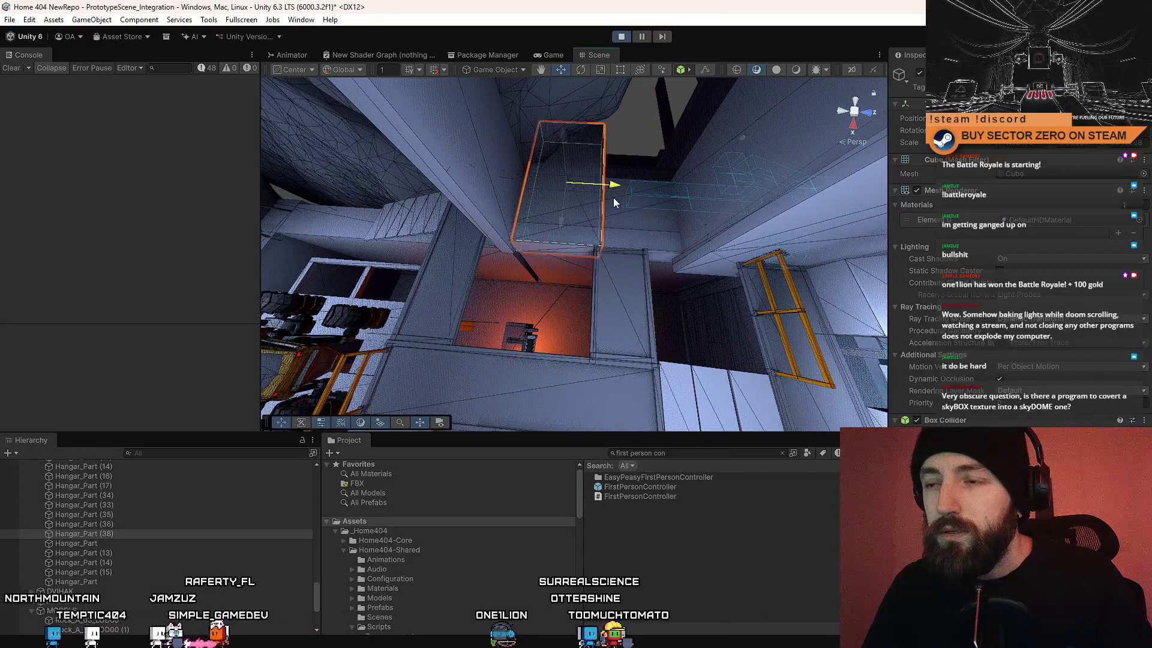
alt+drag(614, 203, 587, 248)
mouse_move(655, 238)
mouse_down()
mouse_move(931, 251)
mouse_move(895, 198)
mouse_move(727, 204)
mouse_move(654, 168)
mouse_move(599, 211)
mouse_move(704, 235)
mouse_move(323, 294)
mouse_move(328, 224)
mouse_move(166, 322)
mouse_move(108, 305)
mouse_move(37, 306)
mouse_move(192, 319)
mouse_move(357, 287)
mouse_move(420, 185)
mouse_up()
Step: Push rock Rock_A_02_LOD00 (6) further along its axis and nudge it left against the wall pillar
click(505, 215)
mouse_move(505, 215)
mouse_down()
mouse_move(483, 190)
mouse_move(614, 240)
mouse_move(547, 245)
mouse_move(629, 232)
mouse_move(506, 238)
mouse_move(638, 233)
mouse_move(419, 237)
mouse_move(538, 233)
mouse_move(699, 190)
mouse_move(728, 200)
mouse_move(627, 248)
mouse_move(590, 251)
mouse_move(638, 250)
mouse_move(535, 250)
mouse_move(676, 251)
mouse_move(588, 257)
mouse_up()
key(w)
key(e)
drag(630, 205, 585, 193)
key(f)
key(w)
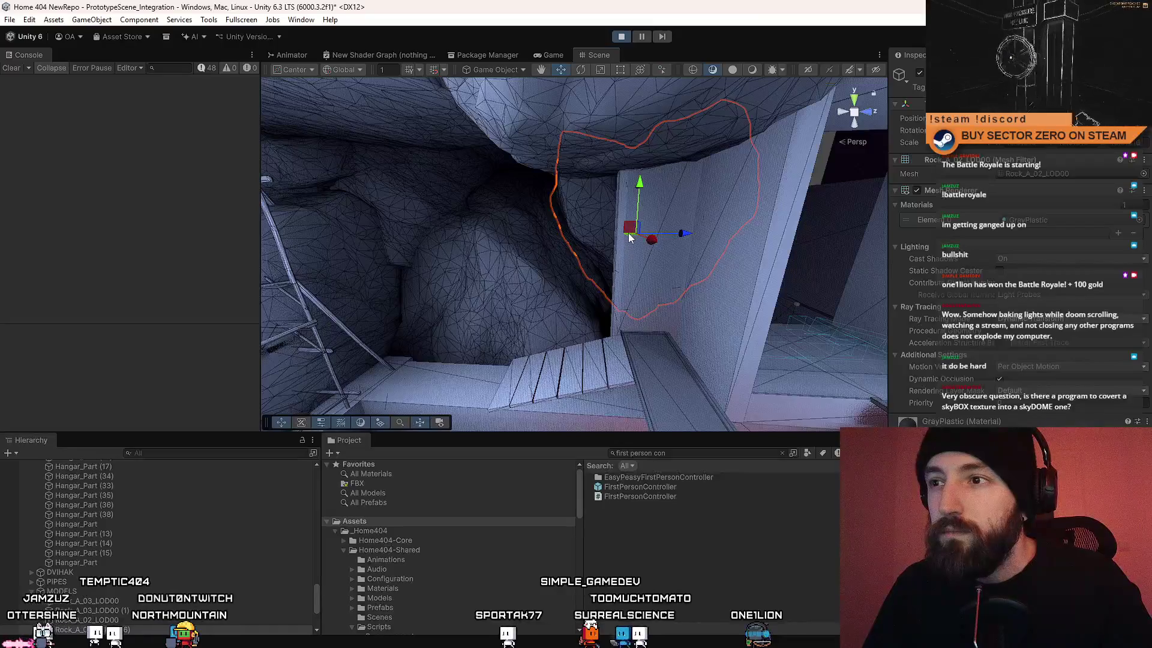
mouse_move(631, 239)
mouse_down()
mouse_move(575, 239)
mouse_move(599, 164)
mouse_move(694, 164)
mouse_move(537, 214)
mouse_move(389, 192)
mouse_move(570, 263)
mouse_move(537, 386)
mouse_move(622, 214)
mouse_up()
Step: Scale down the flat block Hangar_Part (38) to make it shorter
click(622, 215)
key(f)
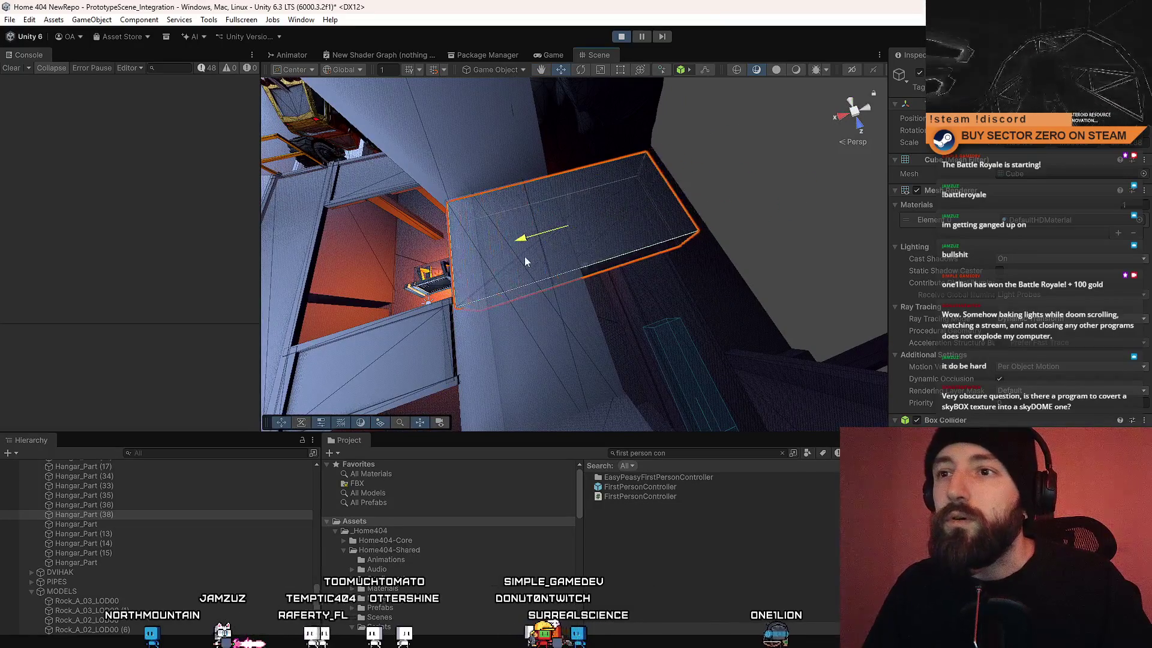
key(r)
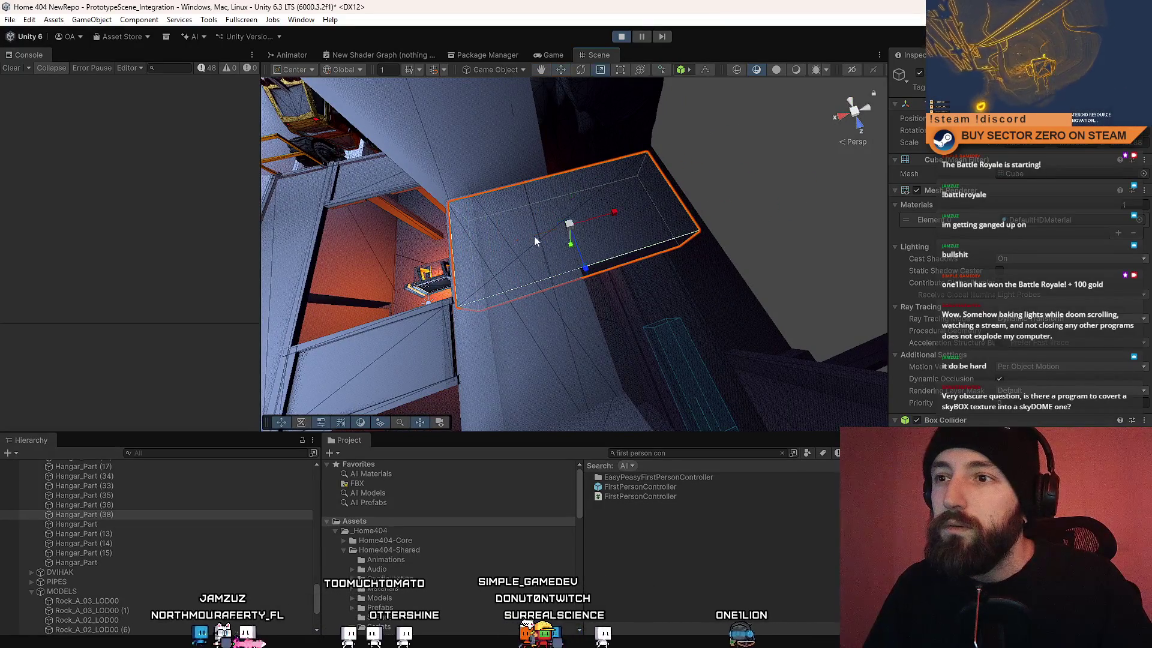
mouse_move(612, 214)
mouse_down()
mouse_move(589, 222)
mouse_move(690, 288)
mouse_move(553, 250)
mouse_move(573, 250)
mouse_up()
Step: Delete Hangar_Part (36) and select Hangar_Part (35) with the Move tool
click(691, 289)
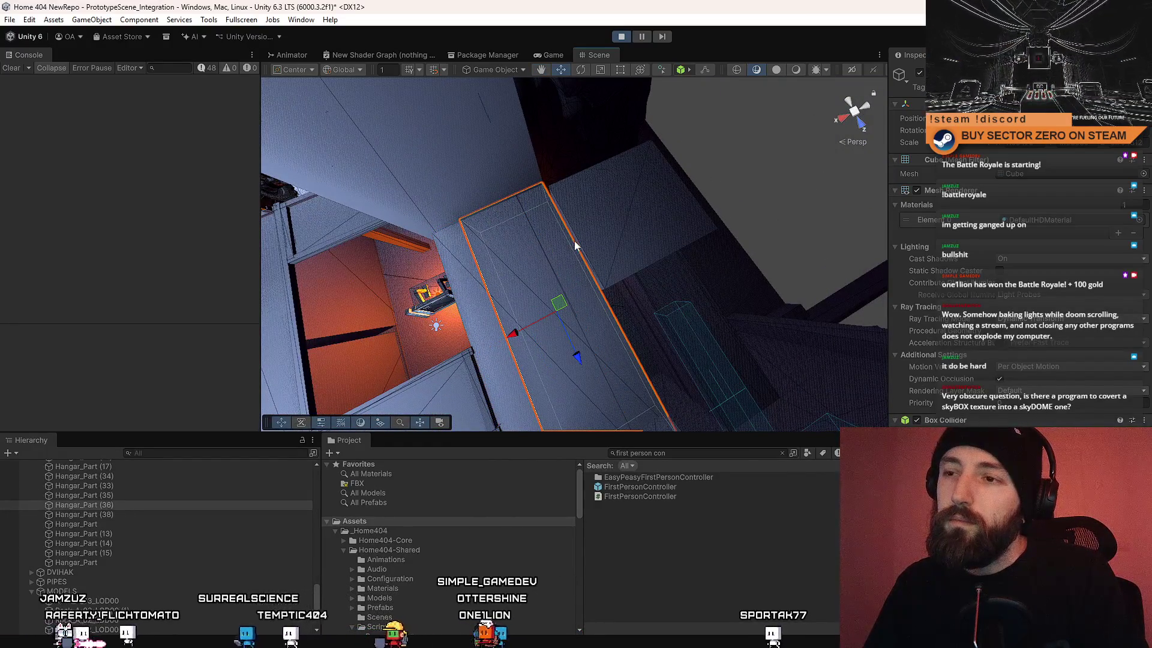
key(Delete)
click(512, 258)
mouse_move(512, 258)
mouse_down()
mouse_move(576, 262)
mouse_move(532, 263)
mouse_move(557, 258)
mouse_move(545, 260)
mouse_up()
key(w)
Step: Duplicate the wall into Hangar_Part (18) and (19) and rotate the new copy
click(611, 204)
drag(610, 204, 558, 256)
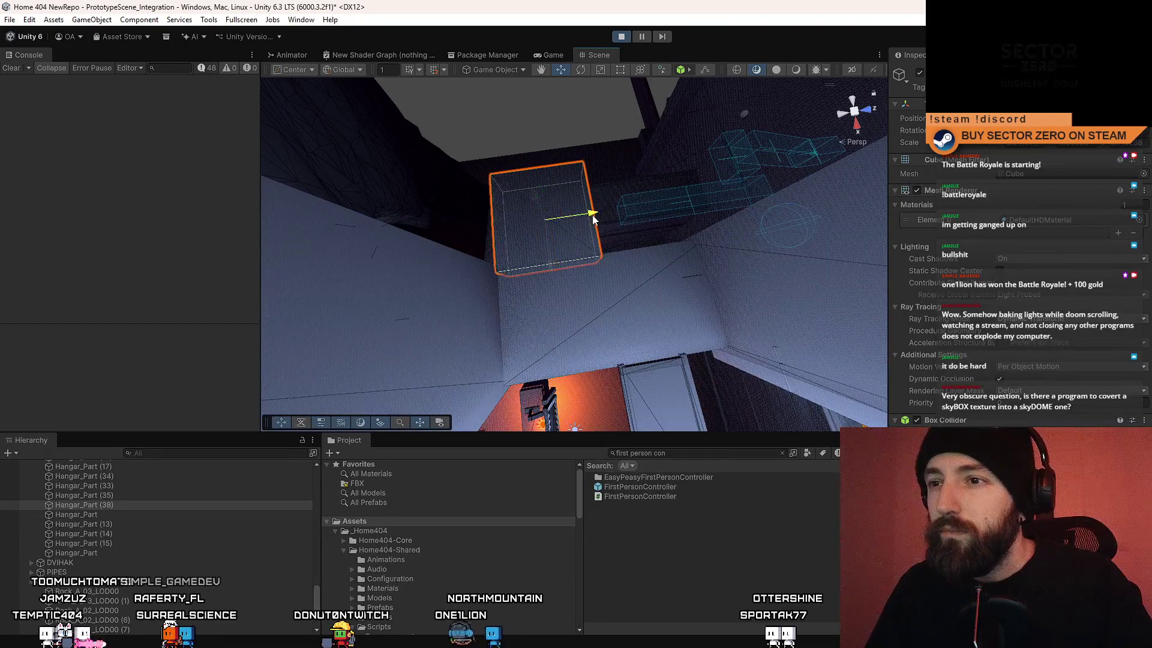
mouse_move(600, 251)
mouse_down()
mouse_move(653, 116)
mouse_move(664, 168)
mouse_move(567, 219)
mouse_move(676, 339)
mouse_move(643, 185)
mouse_move(492, 224)
mouse_move(480, 271)
mouse_move(289, 281)
mouse_move(295, 268)
mouse_up()
key(ctrl+d)
key(ctrl+d)
key(e)
drag(534, 259, 424, 261)
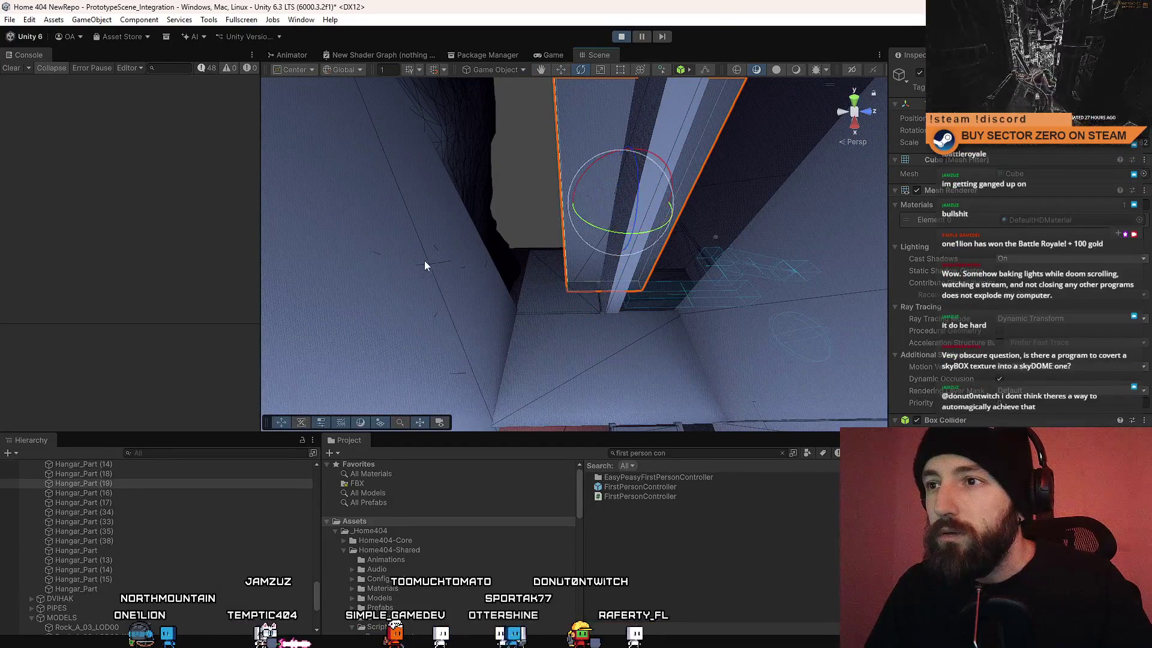
Step: Slide the wall copy into place, then duplicate it as Hangar_Part (20) and (21) upright pillars
key(w)
mouse_move(636, 252)
mouse_down()
mouse_move(676, 233)
mouse_move(699, 242)
mouse_move(610, 231)
mouse_move(651, 207)
mouse_move(421, 225)
mouse_move(660, 252)
mouse_move(500, 283)
mouse_up()
key(ctrl+d)
key(ctrl+d)
key(e)
key(w)
mouse_move(643, 242)
mouse_down()
mouse_move(371, 236)
mouse_move(646, 253)
mouse_move(570, 246)
mouse_up()
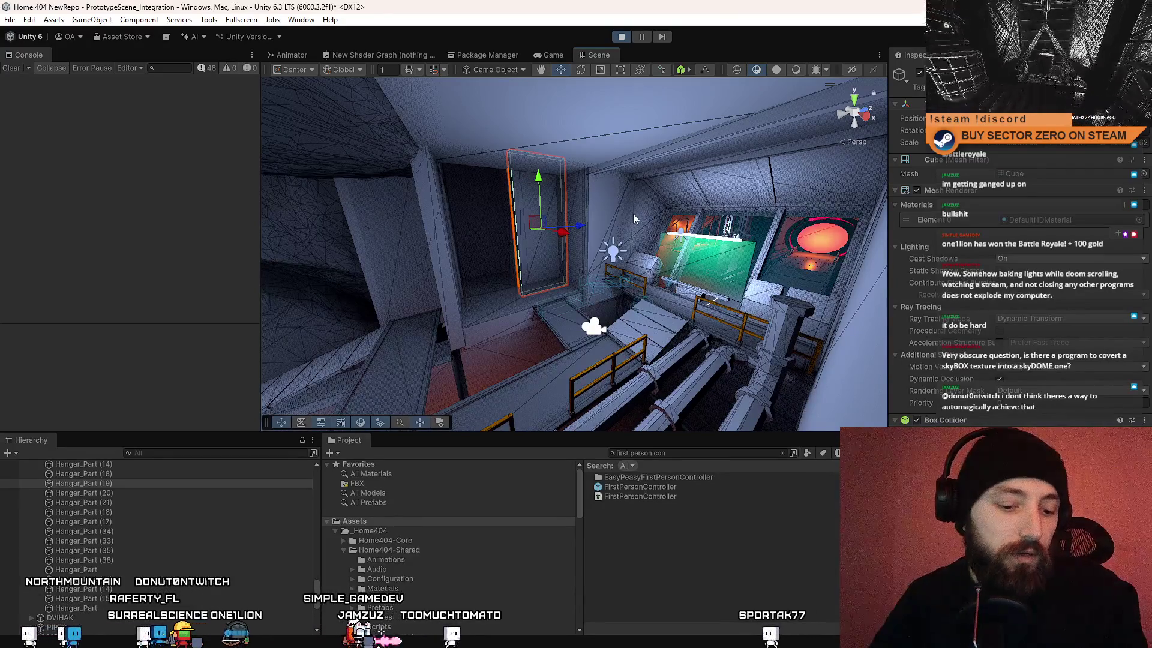
key(f)
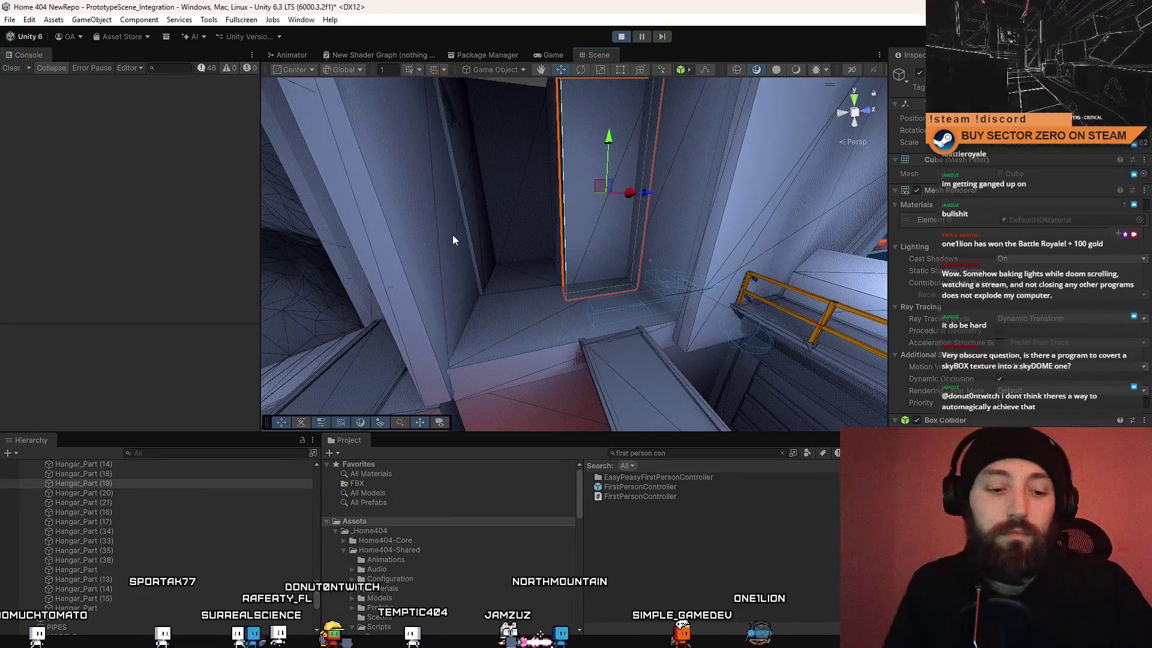
Step: Frame the selected pillar and orbit the Scene view in close around it
mouse_move(492, 225)
mouse_down()
mouse_move(694, 228)
mouse_move(731, 303)
mouse_move(641, 270)
mouse_move(486, 254)
mouse_move(546, 149)
mouse_up()
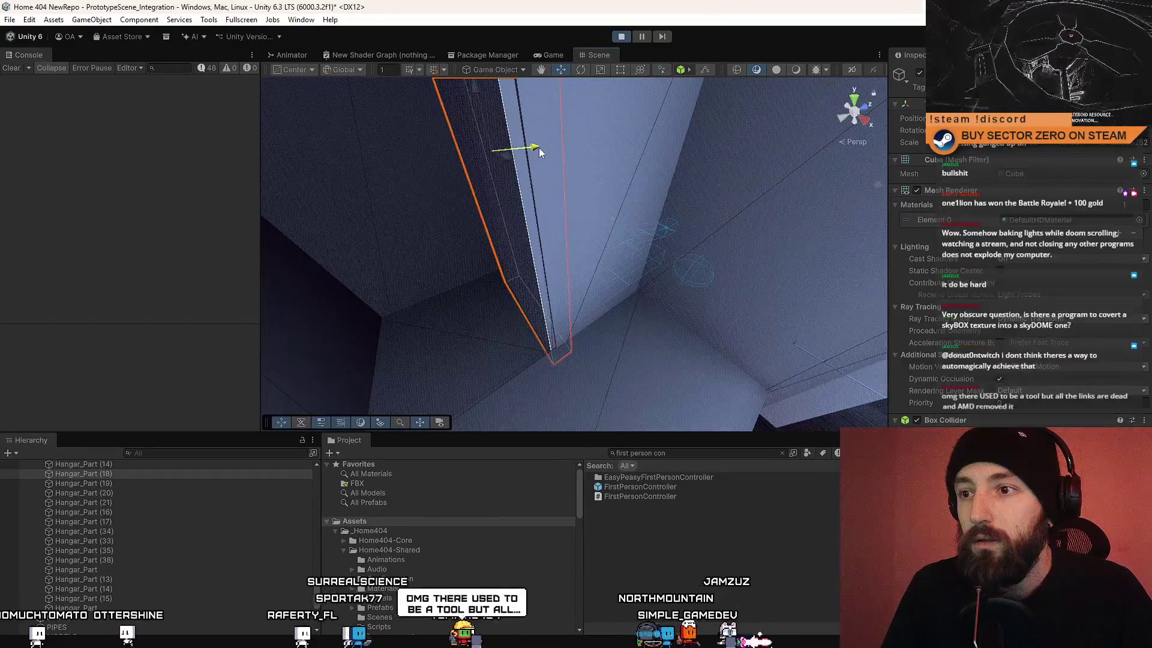
key(f)
mouse_move(587, 119)
mouse_down()
mouse_move(624, 135)
mouse_move(520, 171)
mouse_up()
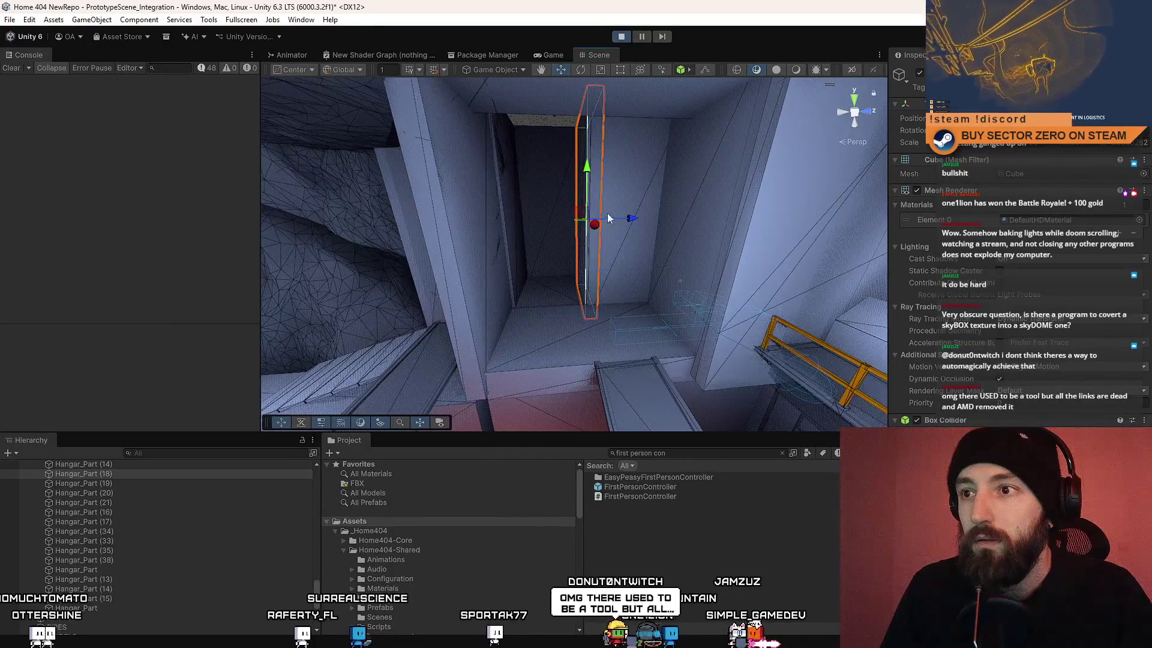
mouse_move(582, 213)
mouse_down()
mouse_move(596, 208)
mouse_move(628, 248)
mouse_up()
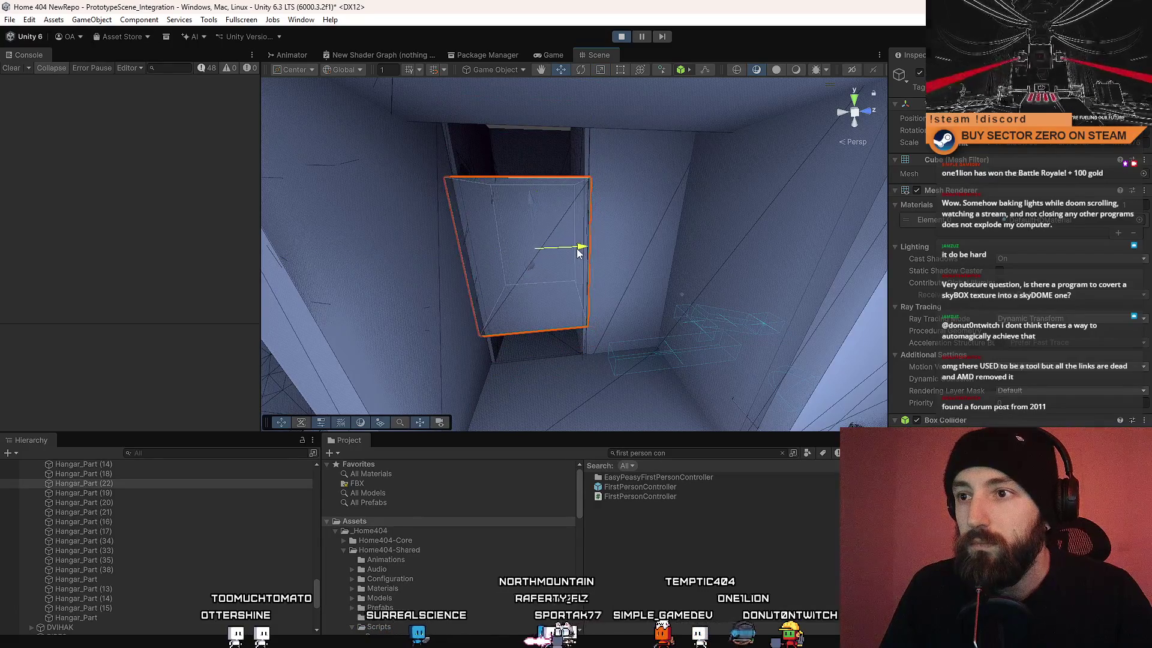
drag(578, 252, 586, 247)
drag(531, 199, 530, 184)
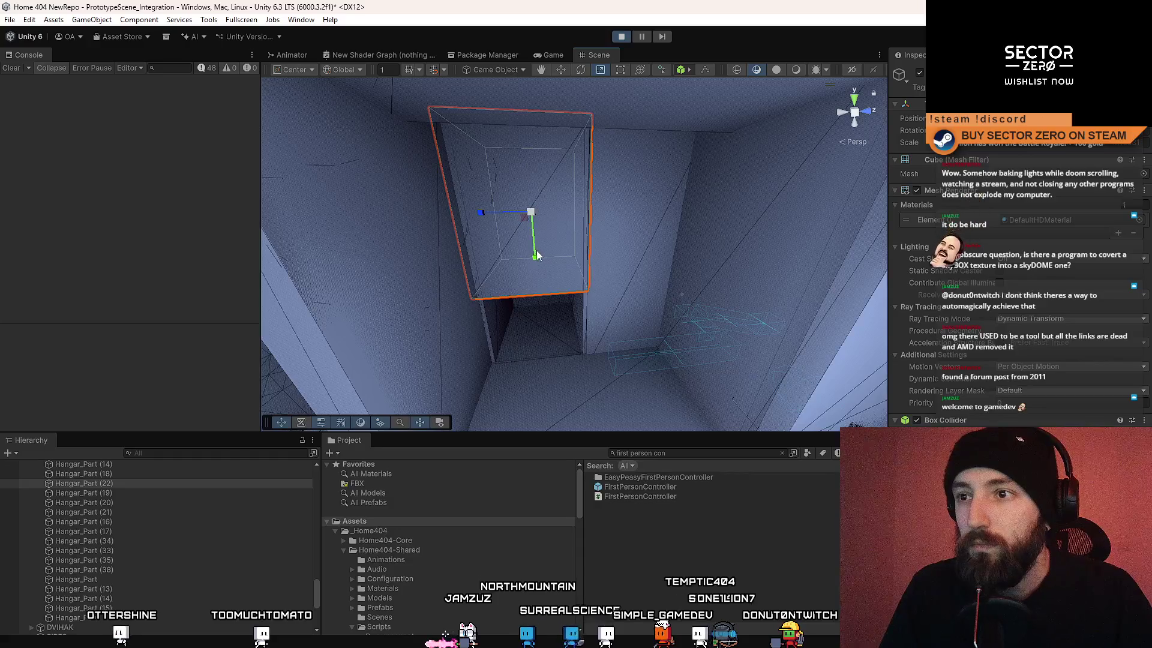
click(527, 149)
click(530, 163)
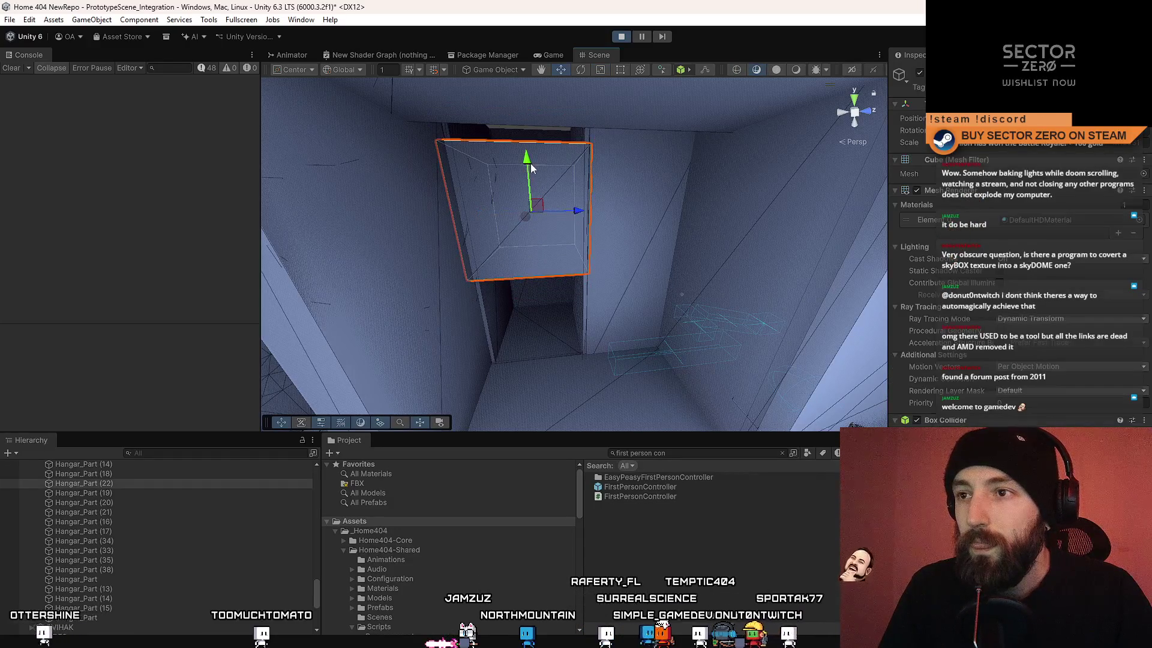
drag(530, 164, 527, 137)
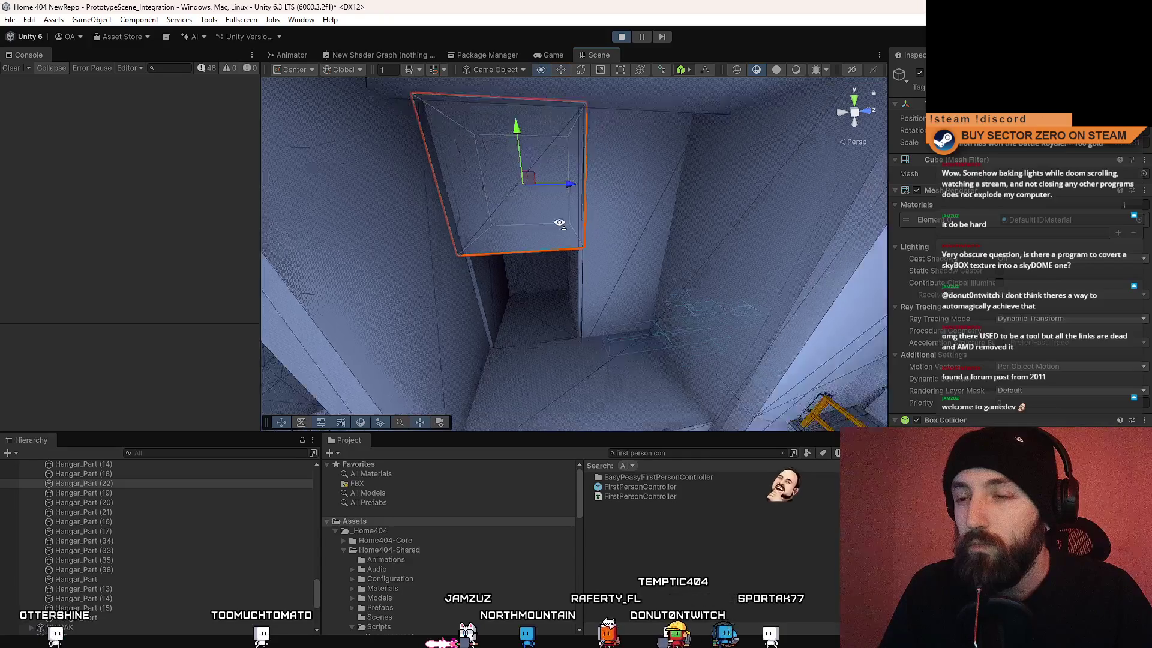
scroll(621, 171, down, 10)
mouse_move(665, 162)
mouse_down()
mouse_move(567, 214)
mouse_move(552, 191)
mouse_move(404, 134)
mouse_move(576, 253)
mouse_move(657, 262)
mouse_up()
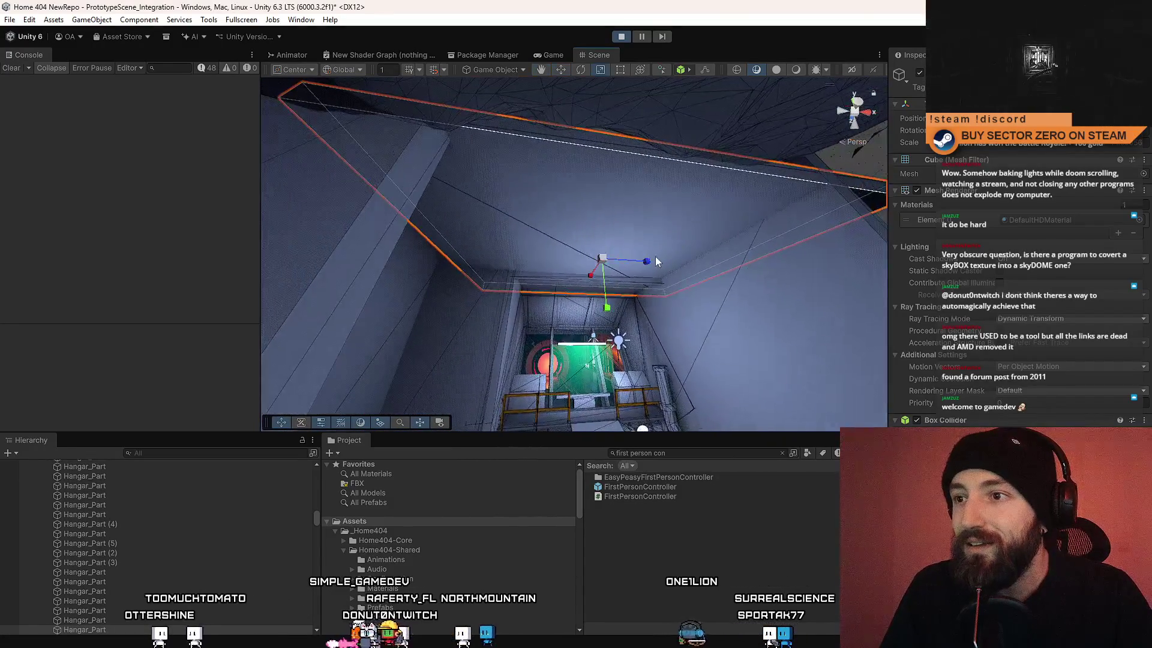
mouse_move(575, 292)
mouse_down()
mouse_move(149, 409)
mouse_move(11, 362)
mouse_move(67, 408)
mouse_move(555, 381)
mouse_move(135, 341)
mouse_move(486, 389)
mouse_move(597, 254)
mouse_move(600, 266)
mouse_move(461, 232)
mouse_move(183, 352)
mouse_up()
mouse_move(160, 398)
mouse_down()
mouse_move(70, 387)
mouse_move(1, 264)
mouse_up()
mouse_move(777, 251)
mouse_down()
mouse_move(635, 240)
mouse_move(739, 213)
mouse_move(688, 205)
mouse_move(1144, 216)
mouse_move(28, 208)
mouse_move(143, 232)
mouse_move(290, 241)
mouse_move(269, 247)
mouse_move(828, 358)
mouse_move(1008, 258)
mouse_move(38, 218)
mouse_move(101, 216)
mouse_move(13, 236)
mouse_move(860, 272)
mouse_up()
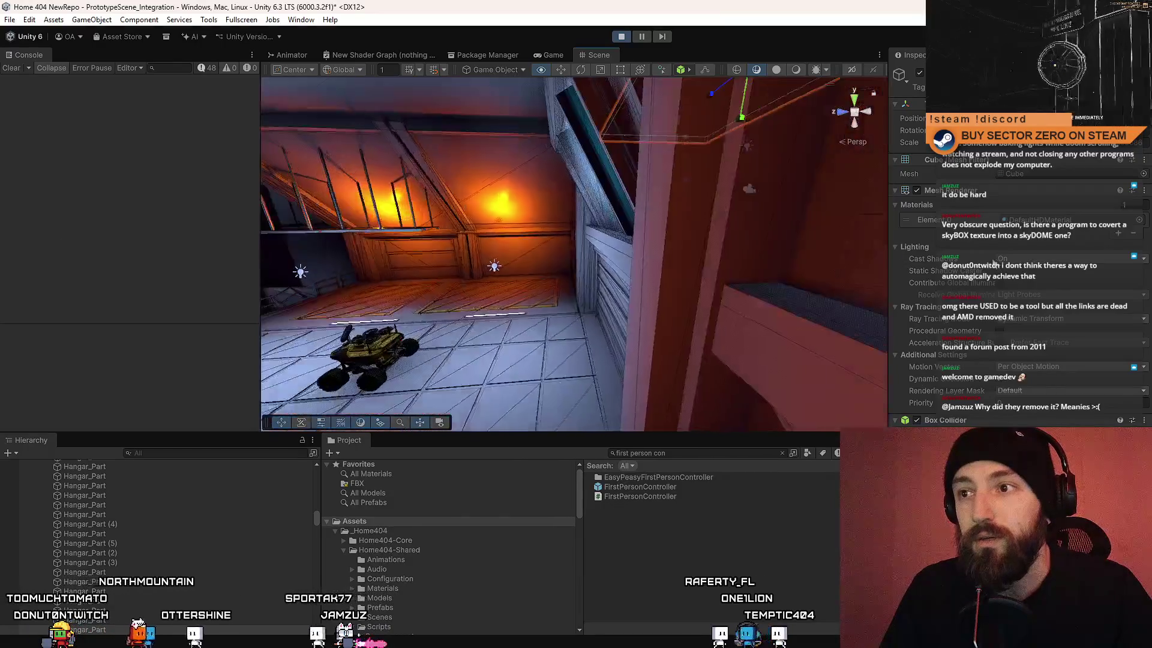
mouse_move(102, 202)
mouse_down()
mouse_move(172, 203)
mouse_move(162, 214)
mouse_move(456, 332)
mouse_move(638, 301)
mouse_move(432, 294)
mouse_move(394, 277)
mouse_move(474, 262)
mouse_move(585, 285)
mouse_move(548, 301)
mouse_move(552, 329)
mouse_move(539, 290)
mouse_move(803, 212)
mouse_move(835, 191)
mouse_move(586, 252)
mouse_move(594, 236)
mouse_up()
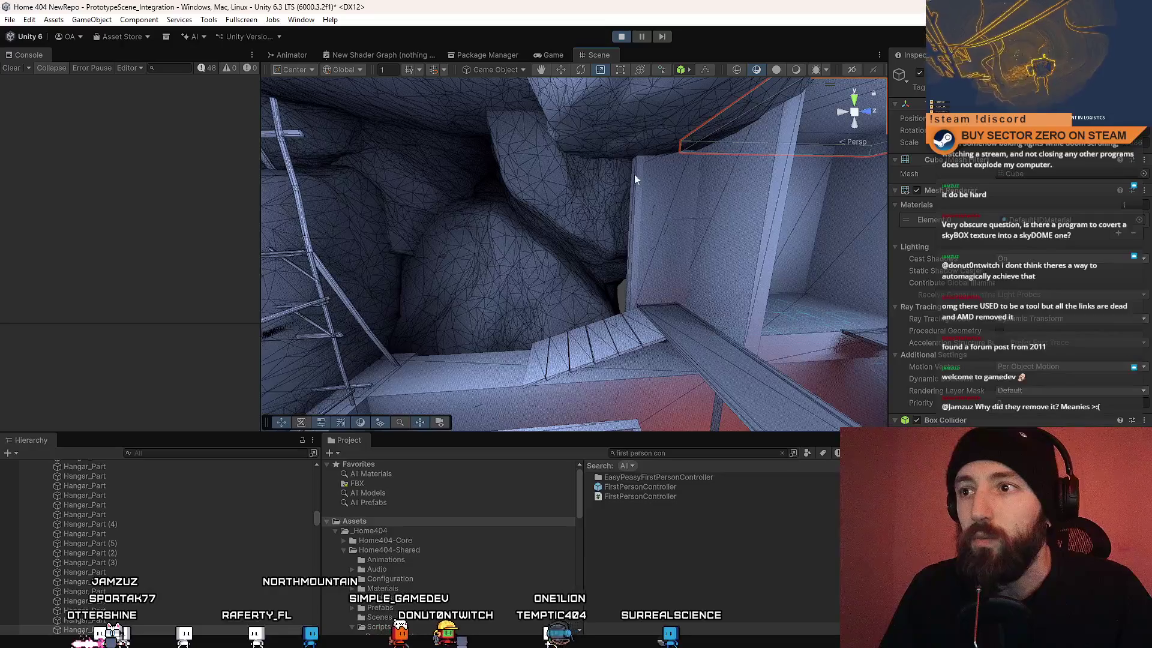
click(668, 242)
mouse_move(669, 241)
mouse_down()
mouse_move(635, 366)
mouse_move(748, 306)
mouse_move(738, 326)
mouse_move(650, 324)
mouse_move(905, 279)
mouse_move(803, 349)
mouse_move(565, 246)
mouse_up()
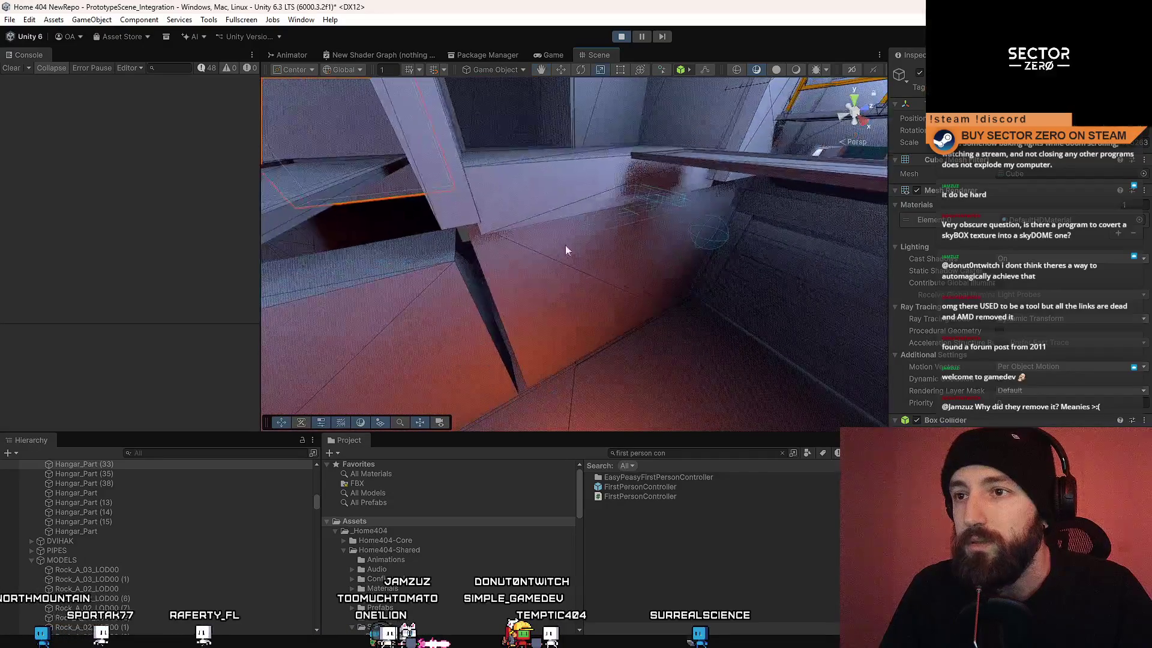
click(491, 221)
mouse_move(491, 221)
mouse_down()
mouse_move(690, 235)
mouse_move(708, 281)
mouse_move(791, 273)
mouse_move(371, 319)
mouse_move(869, 316)
mouse_move(376, 196)
mouse_move(662, 158)
mouse_move(640, 141)
mouse_move(659, 107)
mouse_up()
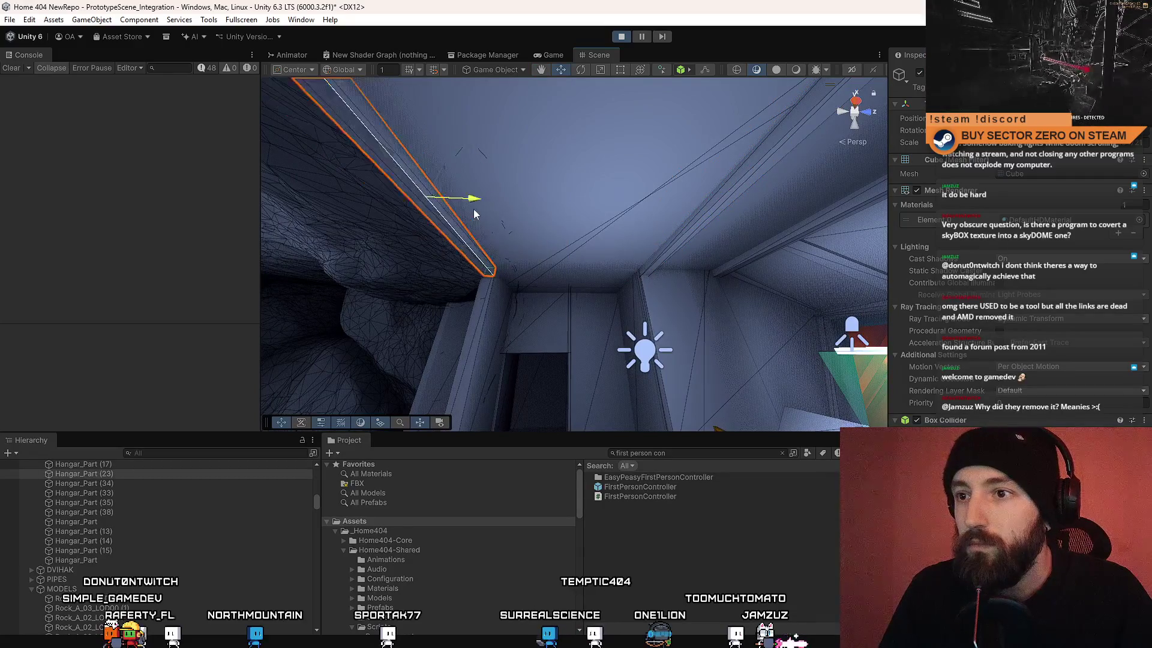
mouse_move(642, 231)
mouse_down()
mouse_move(700, 258)
mouse_move(1062, 312)
mouse_move(930, 332)
mouse_move(90, 300)
mouse_move(16, 371)
mouse_move(719, 264)
mouse_move(560, 314)
mouse_move(597, 367)
mouse_move(696, 342)
mouse_move(692, 452)
mouse_up()
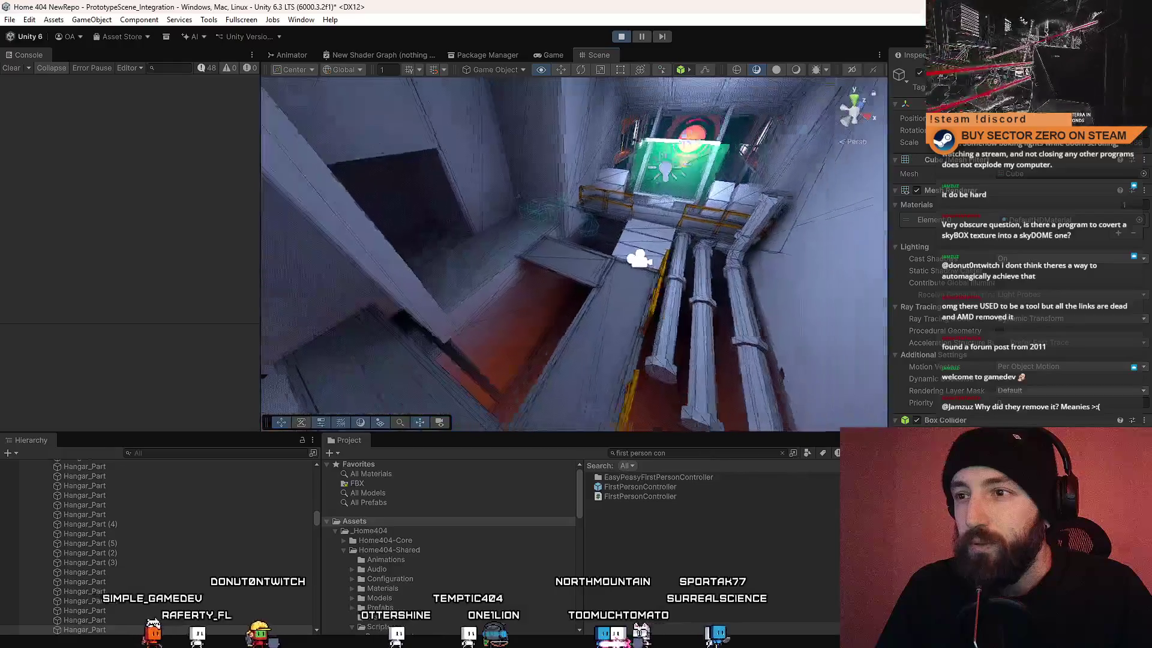
click(564, 57)
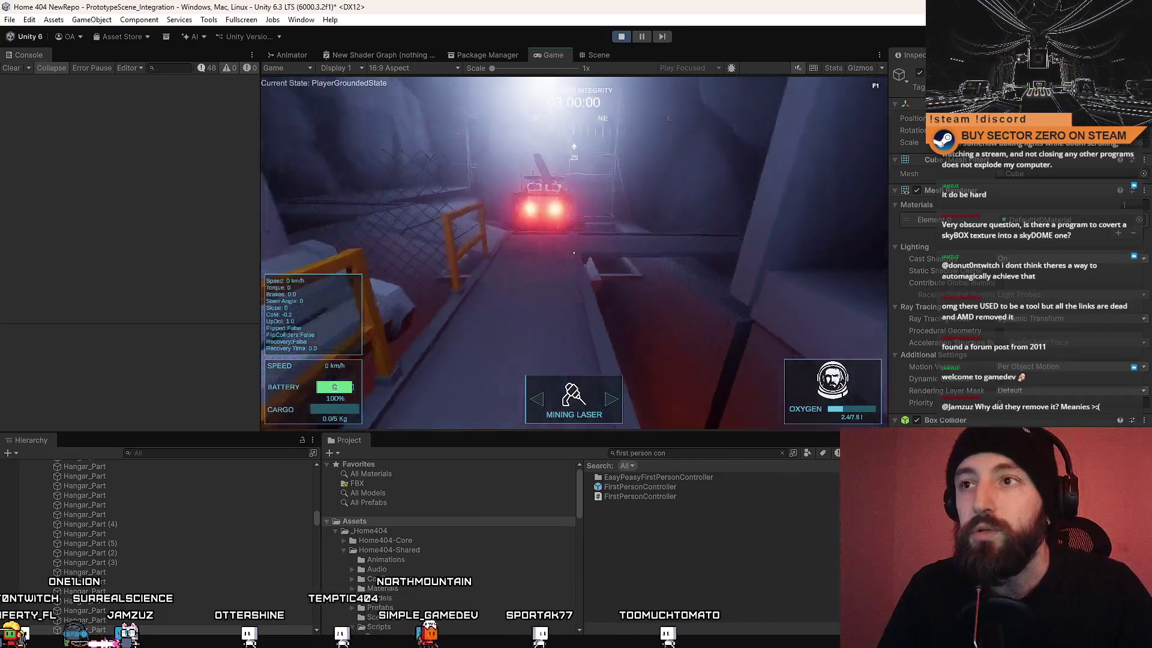
Step: Return to the Scene view and orbit in close to frame the hangar terminal
key(ctrl+1)
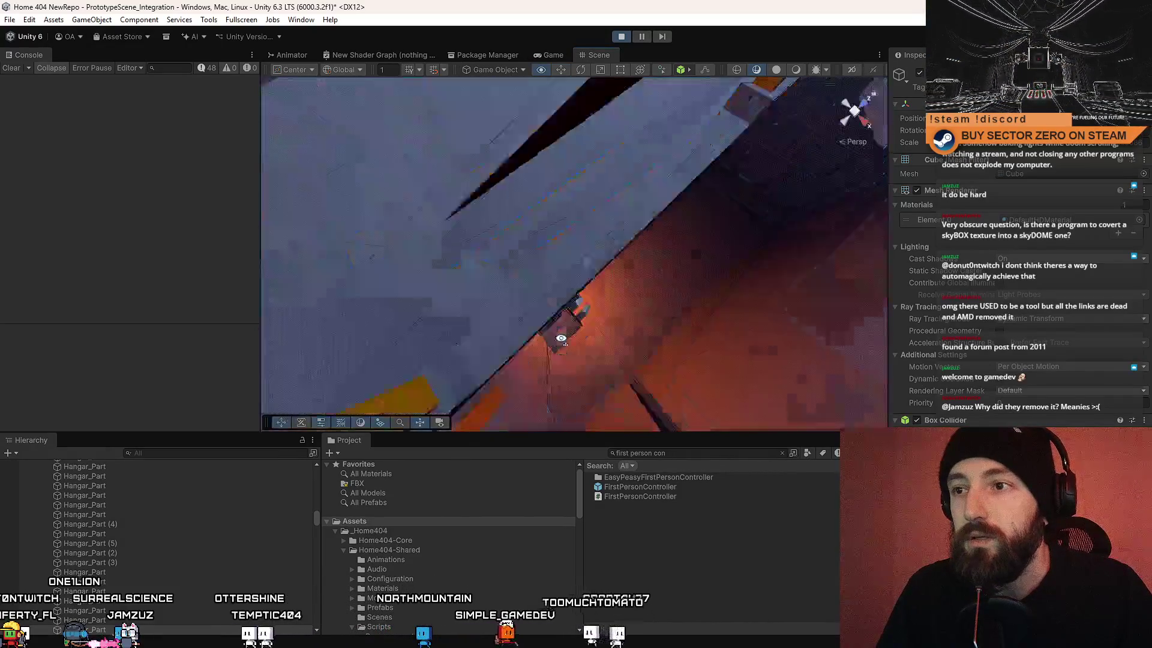
drag(561, 338, 454, 280)
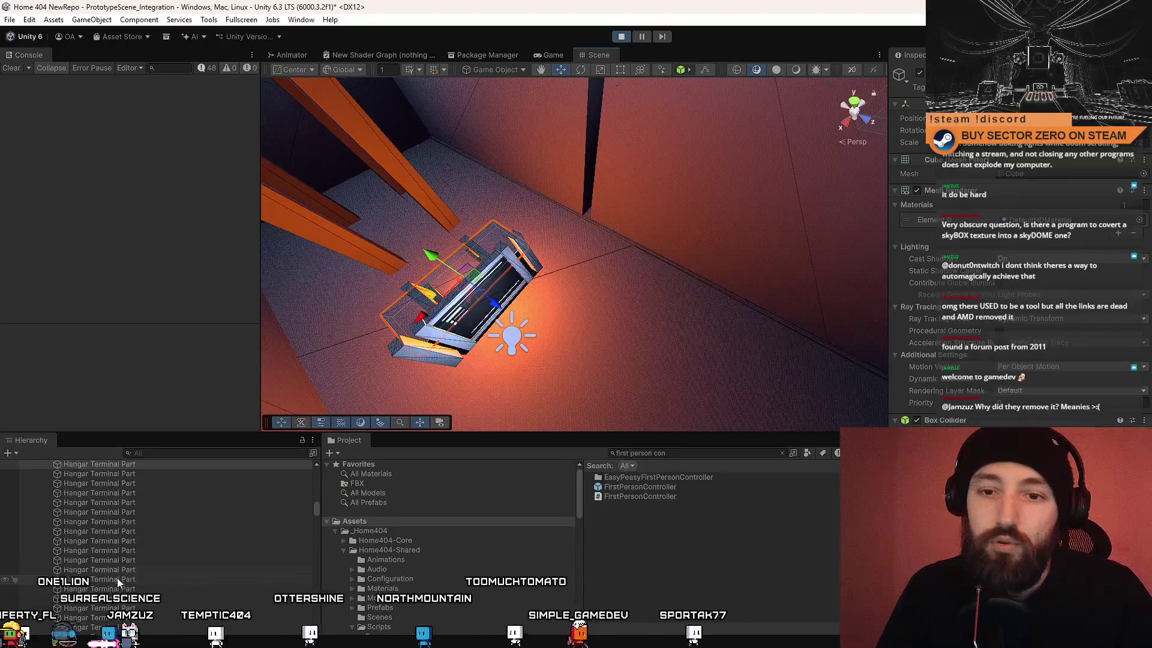
scroll(117, 578, up, 3)
mouse_move(618, 251)
mouse_down()
mouse_move(683, 262)
mouse_move(542, 252)
mouse_up()
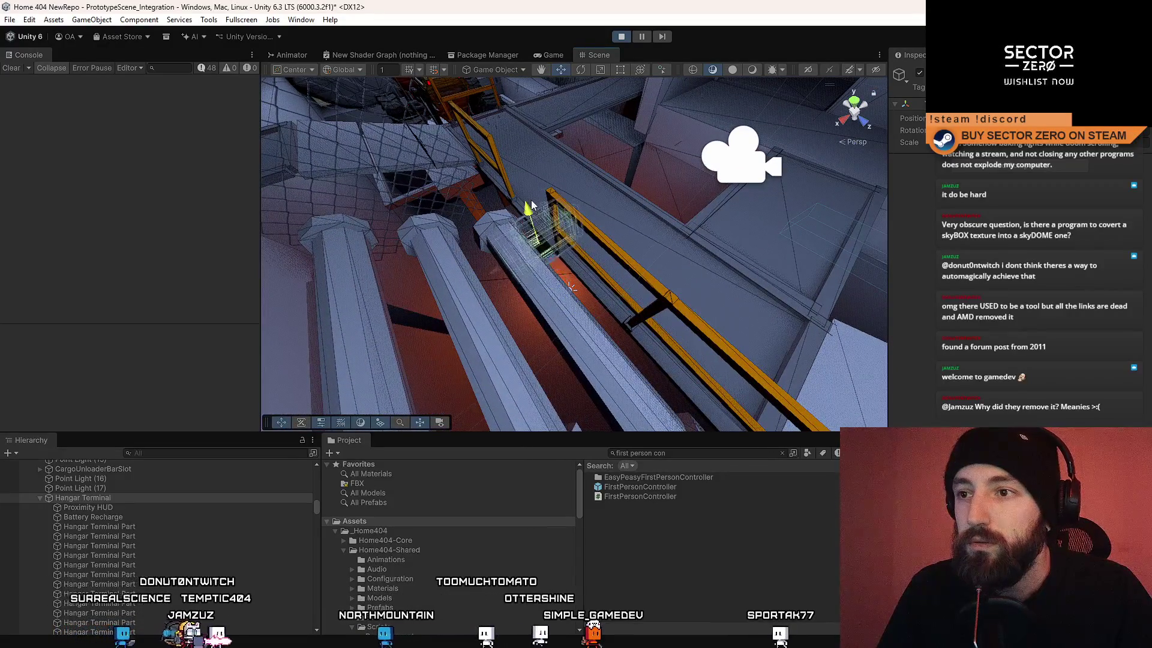
scroll(548, 173, down, 10)
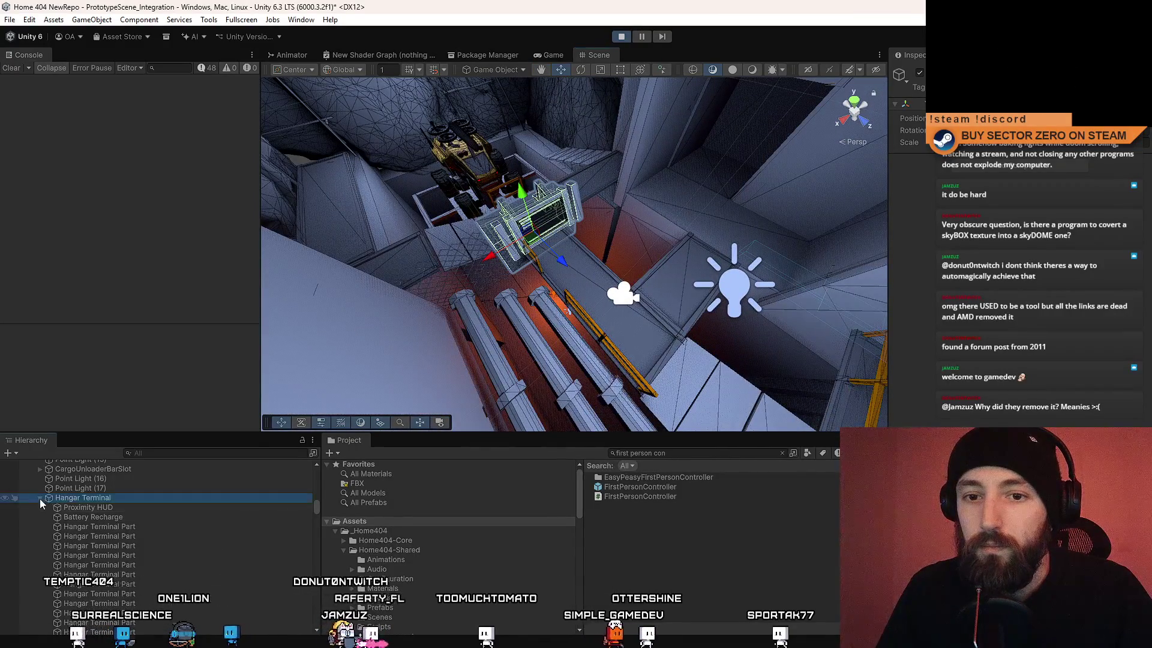
drag(588, 262, 732, 297)
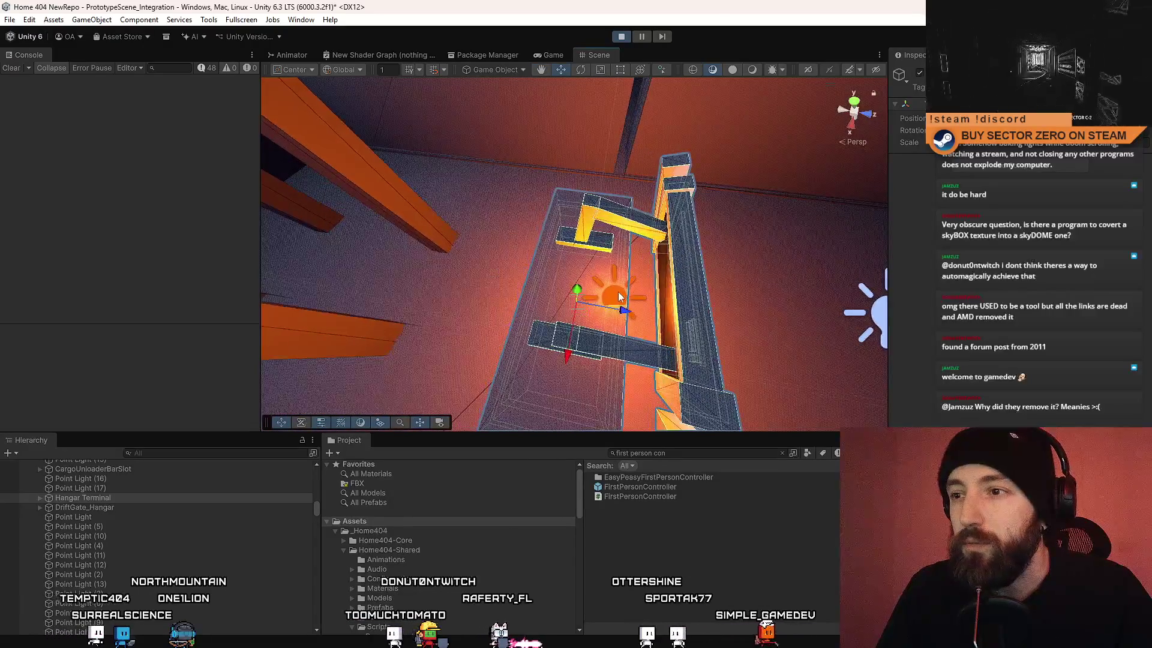
drag(609, 311, 606, 246)
drag(741, 222, 533, 273)
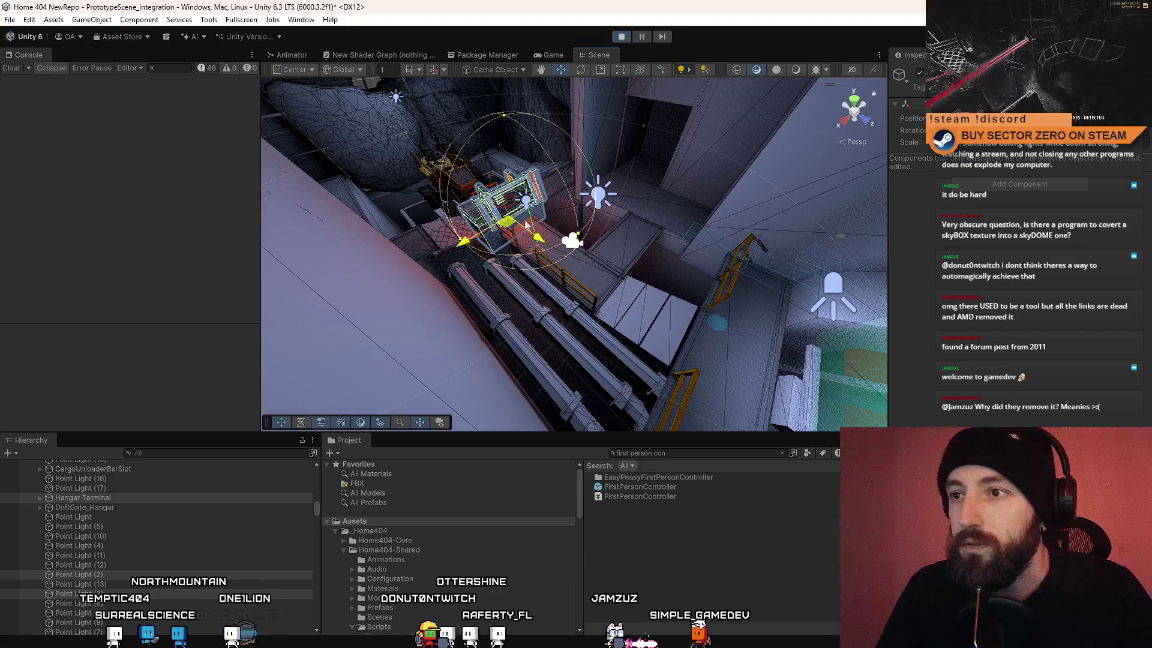
key(f)
Step: Orbit around the terminal and its point light from several angles, reframing it down the shaft
mouse_move(639, 171)
mouse_down()
mouse_move(768, 193)
mouse_move(628, 250)
mouse_up()
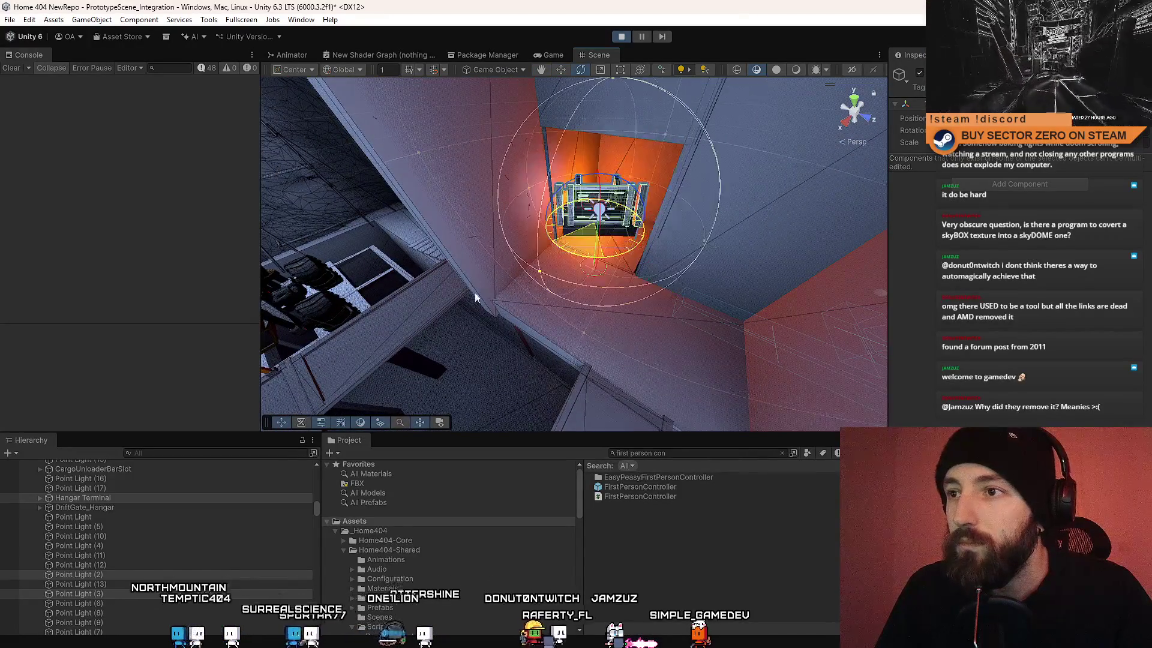
mouse_move(419, 296)
mouse_down()
mouse_move(501, 224)
mouse_move(623, 269)
mouse_move(690, 252)
mouse_move(876, 272)
mouse_move(567, 267)
mouse_up()
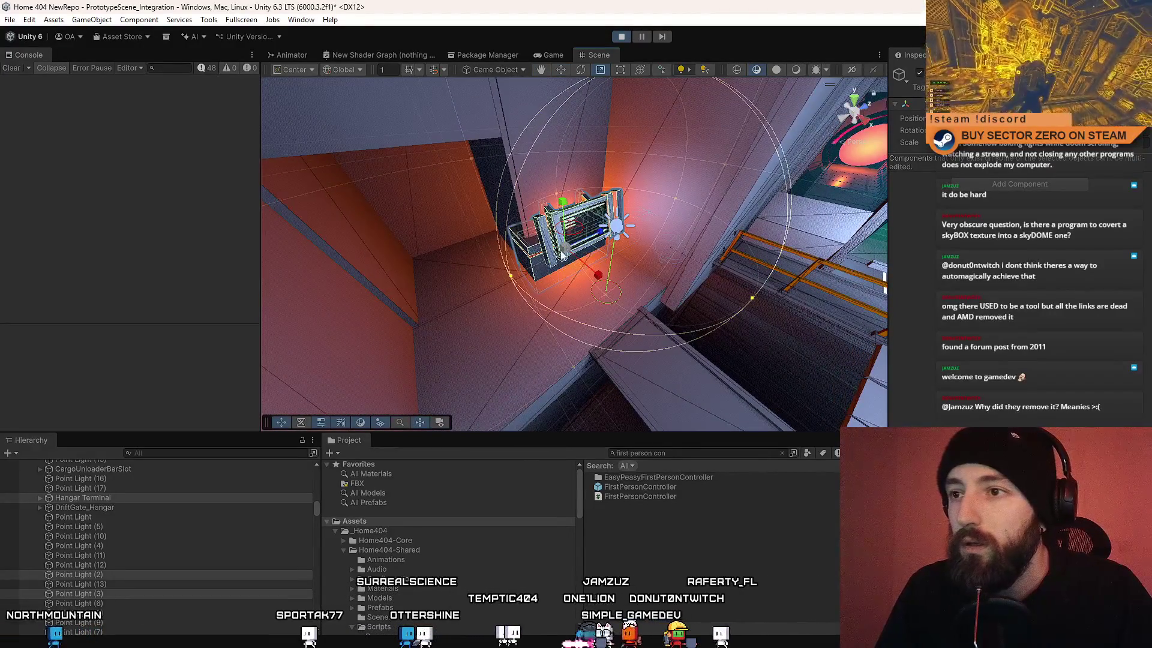
key(w)
key(f)
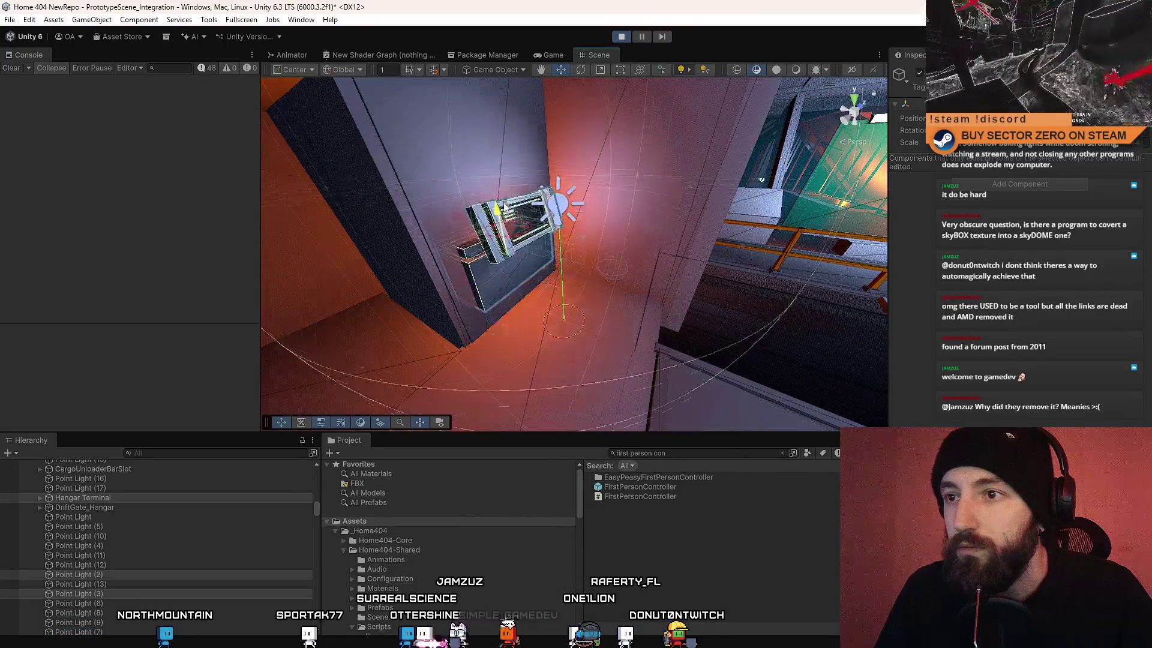
drag(690, 252, 588, 247)
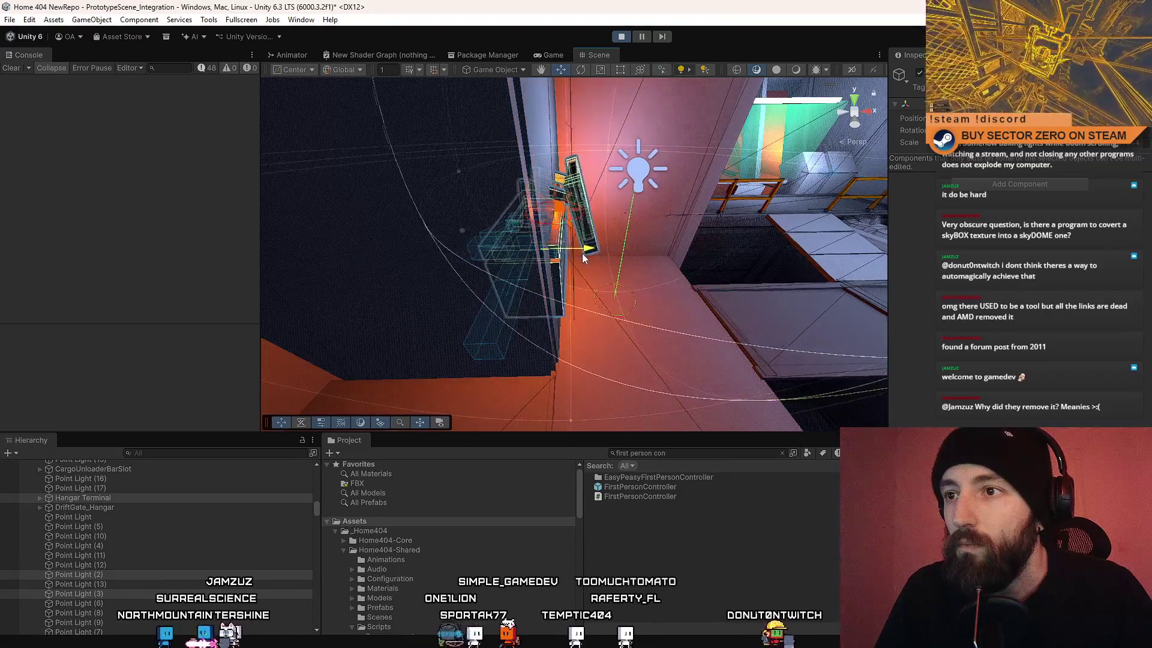
drag(578, 254, 630, 262)
key(f)
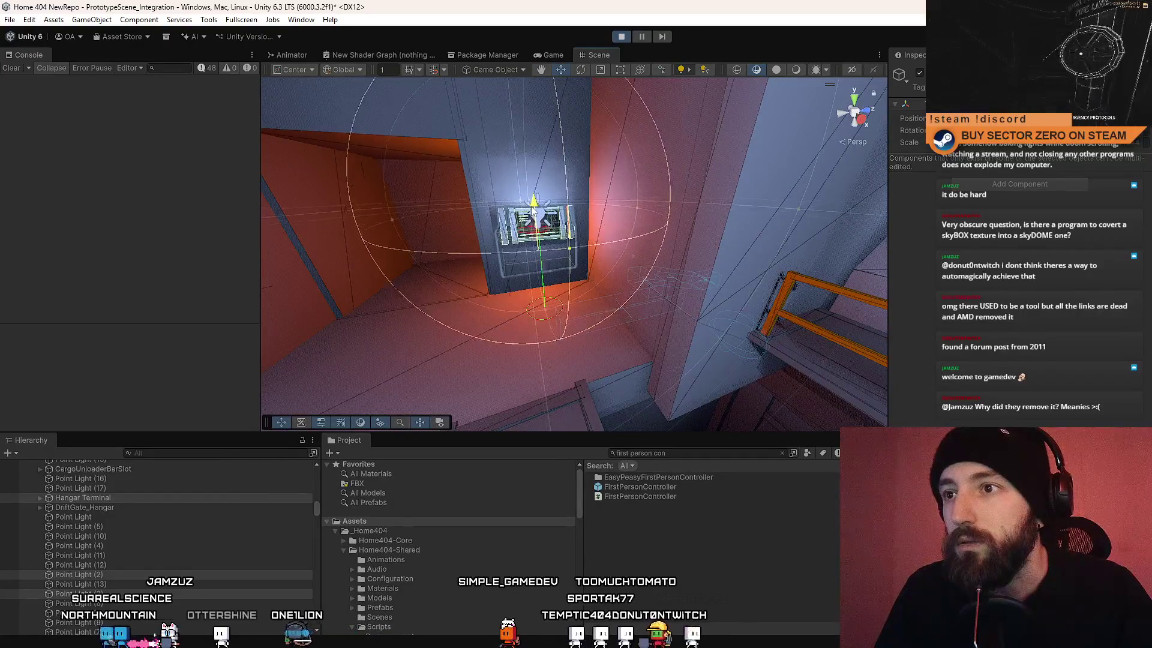
drag(534, 222, 474, 296)
mouse_move(638, 219)
mouse_down()
mouse_move(659, 145)
mouse_move(516, 321)
mouse_up()
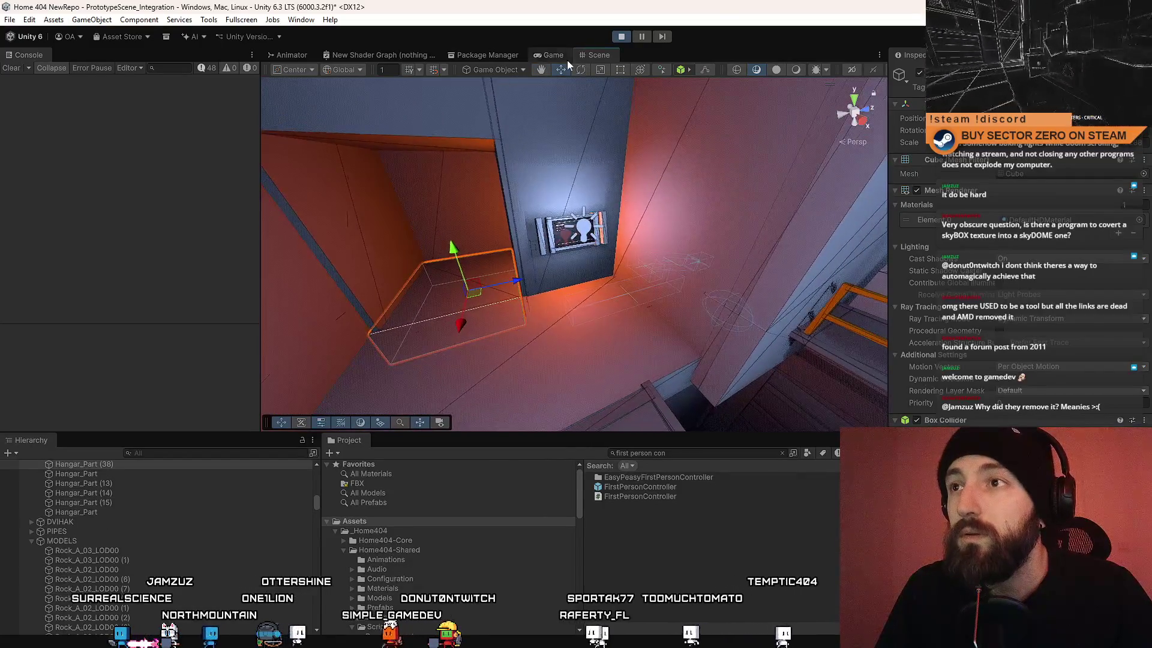
Step: Switch to the Game view of the running game in front of the terminal
click(564, 57)
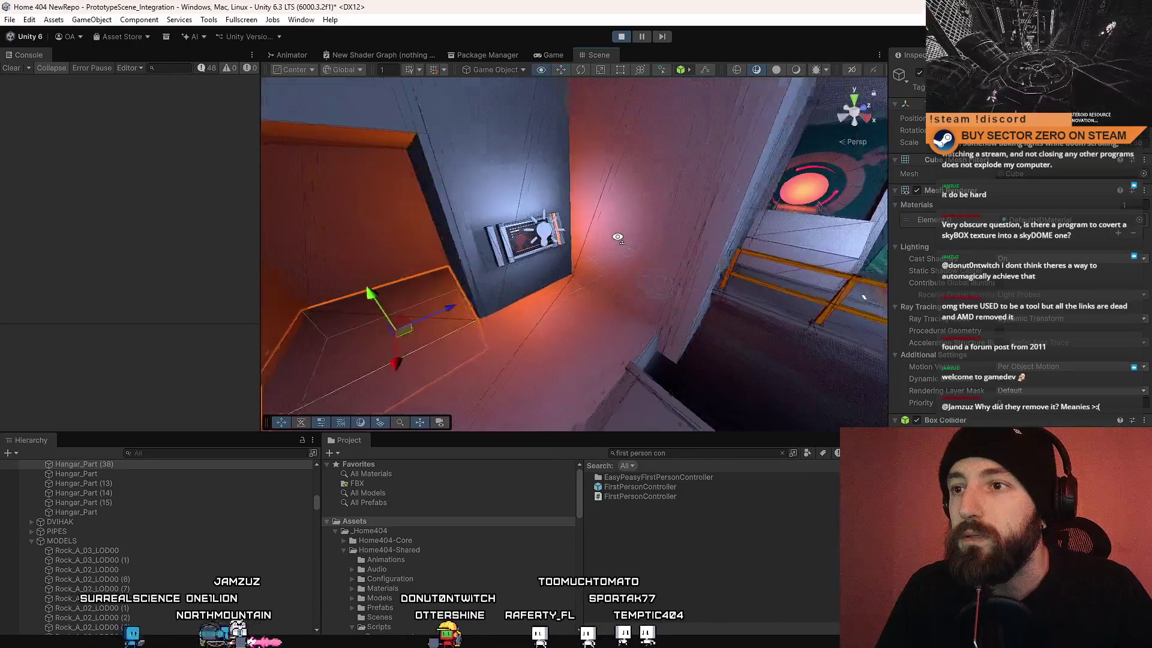
scroll(159, 551, up, 1)
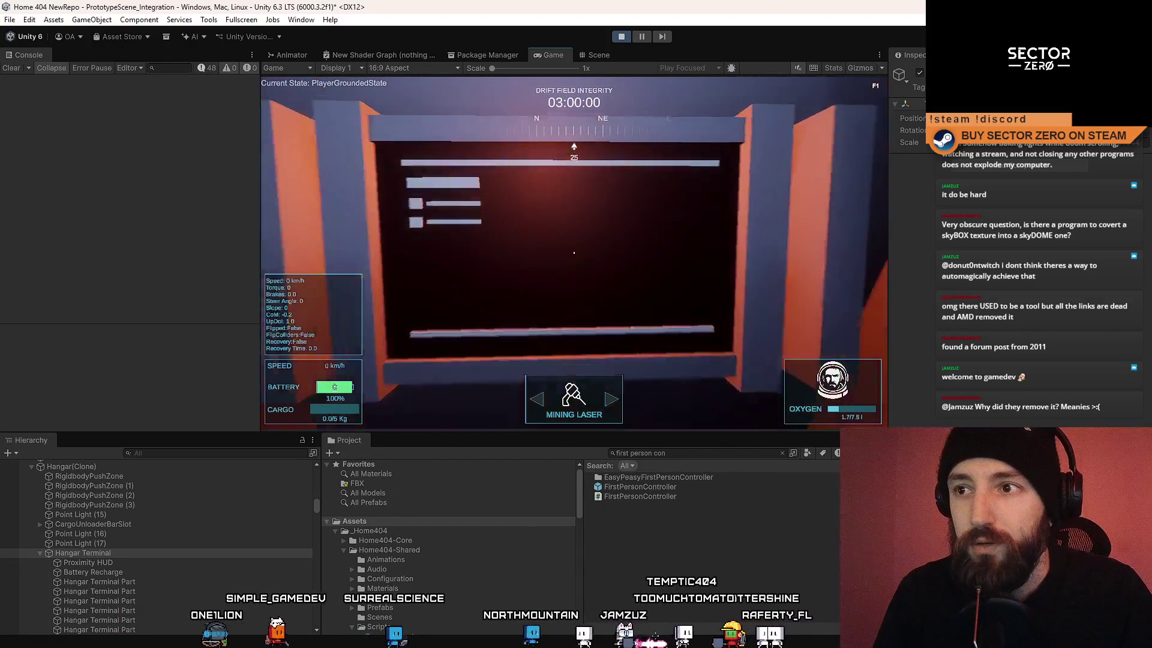
Step: Walk the player left, away from the terminal, back into the hangar
key(a)
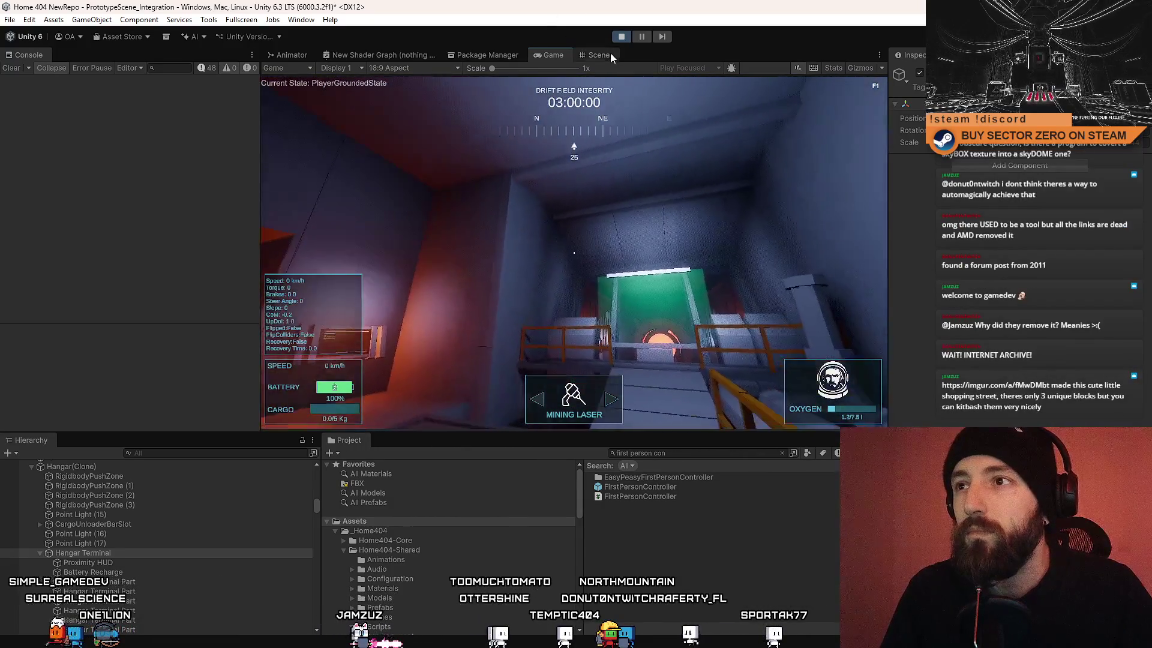
Step: Back in the Scene view, select the tall cube beside the terminal, then frame and orbit it
click(599, 55)
mouse_move(676, 269)
mouse_down()
mouse_move(582, 202)
mouse_move(578, 294)
mouse_move(492, 259)
mouse_move(621, 268)
mouse_move(457, 248)
mouse_move(699, 244)
mouse_move(725, 263)
mouse_move(610, 252)
mouse_move(304, 297)
mouse_up()
click(578, 294)
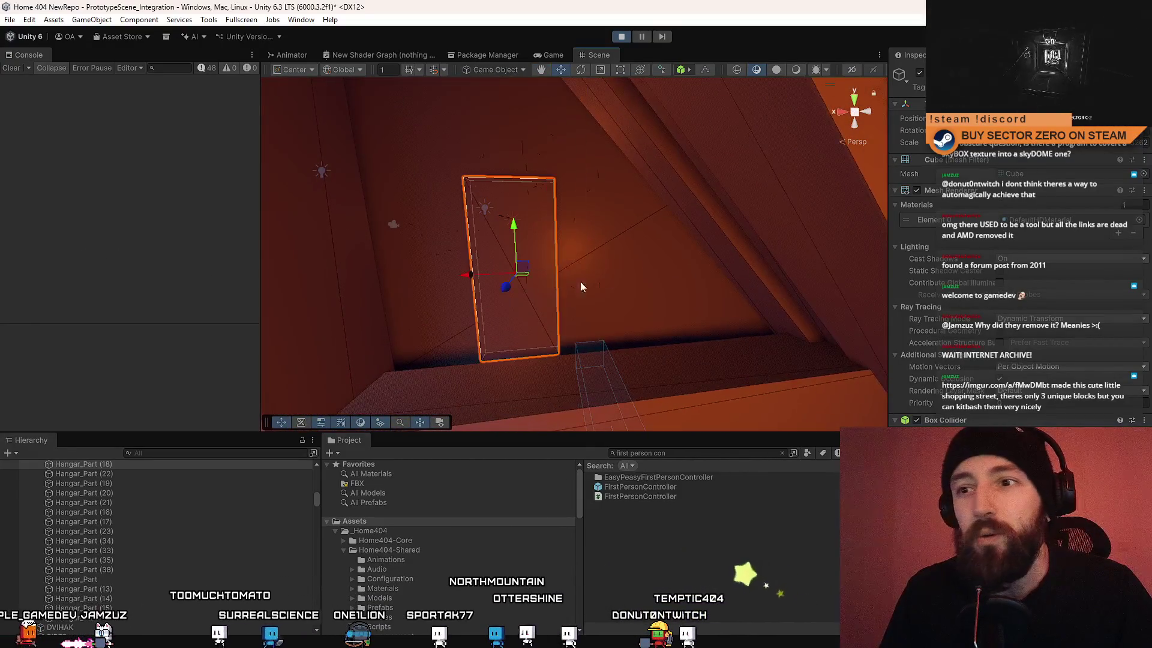
key(f)
click(612, 271)
mouse_move(613, 271)
mouse_down()
mouse_move(656, 227)
mouse_move(1120, 275)
mouse_move(931, 240)
mouse_move(1034, 297)
mouse_up()
mouse_move(666, 194)
mouse_down()
mouse_move(582, 168)
mouse_move(380, 213)
mouse_move(641, 204)
mouse_move(484, 242)
mouse_move(755, 265)
mouse_move(710, 216)
mouse_move(336, 198)
mouse_move(772, 296)
mouse_move(804, 380)
mouse_move(428, 163)
mouse_move(495, 235)
mouse_move(589, 211)
mouse_move(590, 228)
mouse_move(649, 258)
mouse_up()
click(520, 291)
mouse_move(519, 290)
mouse_down()
mouse_move(711, 307)
mouse_move(1032, 216)
mouse_move(813, 236)
mouse_up()
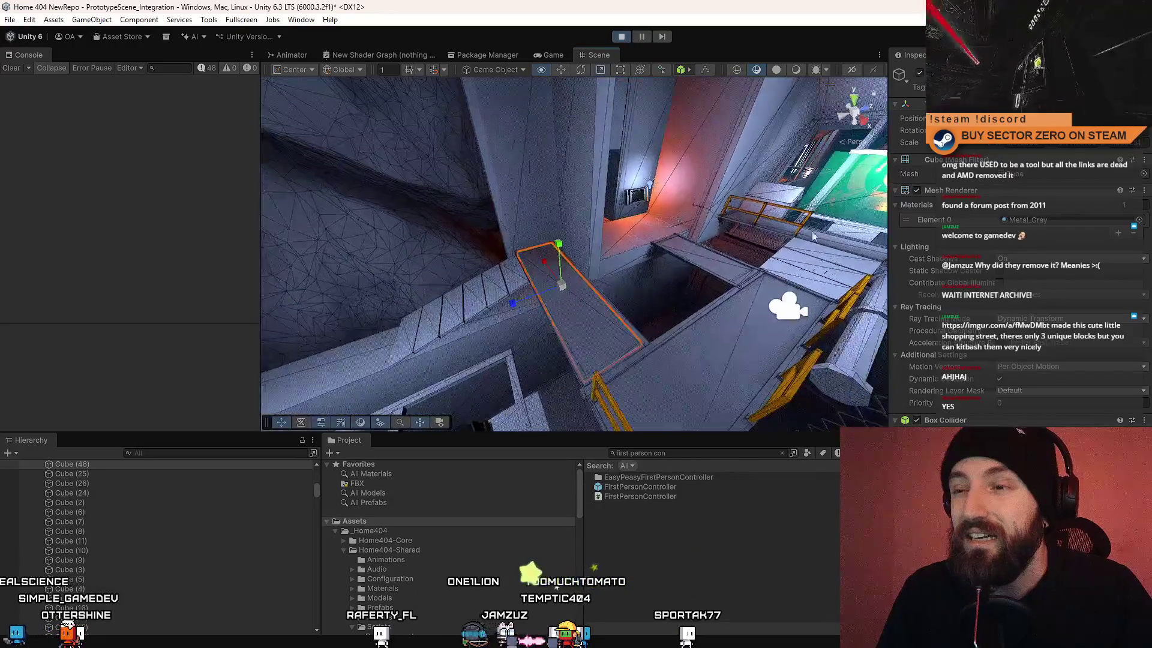
mouse_move(581, 242)
mouse_down()
mouse_move(400, 246)
mouse_move(200, 171)
mouse_move(792, 294)
mouse_move(699, 301)
mouse_up()
click(504, 248)
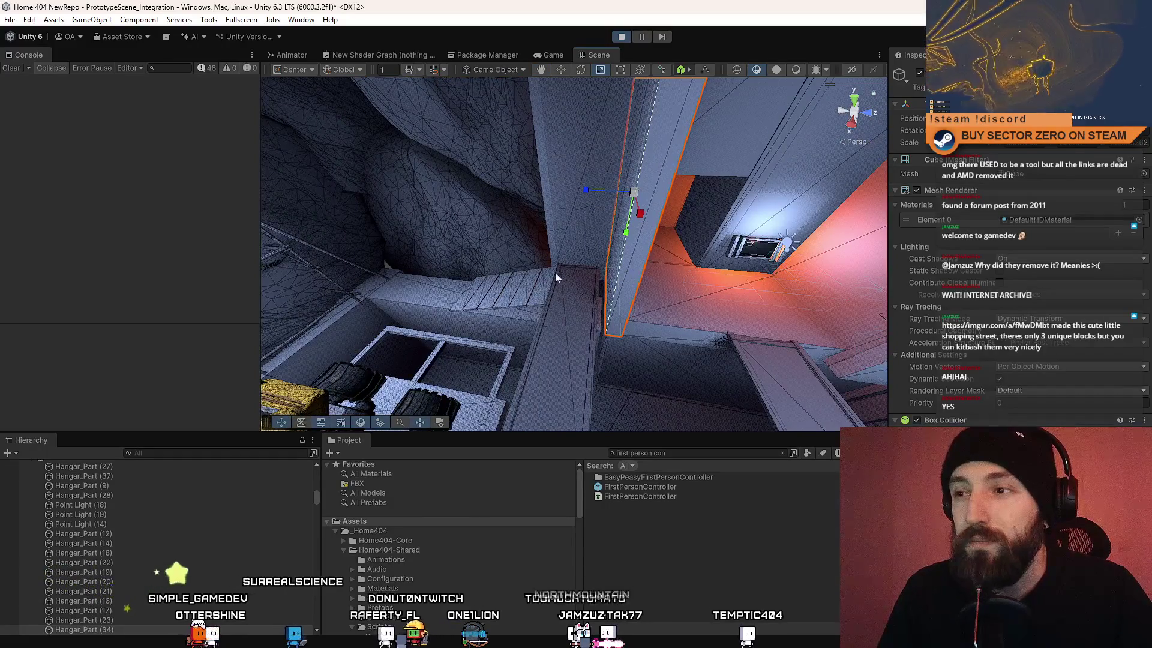
mouse_move(580, 275)
mouse_down()
mouse_move(512, 246)
mouse_move(934, 292)
mouse_move(893, 291)
mouse_move(780, 243)
mouse_move(634, 226)
mouse_up()
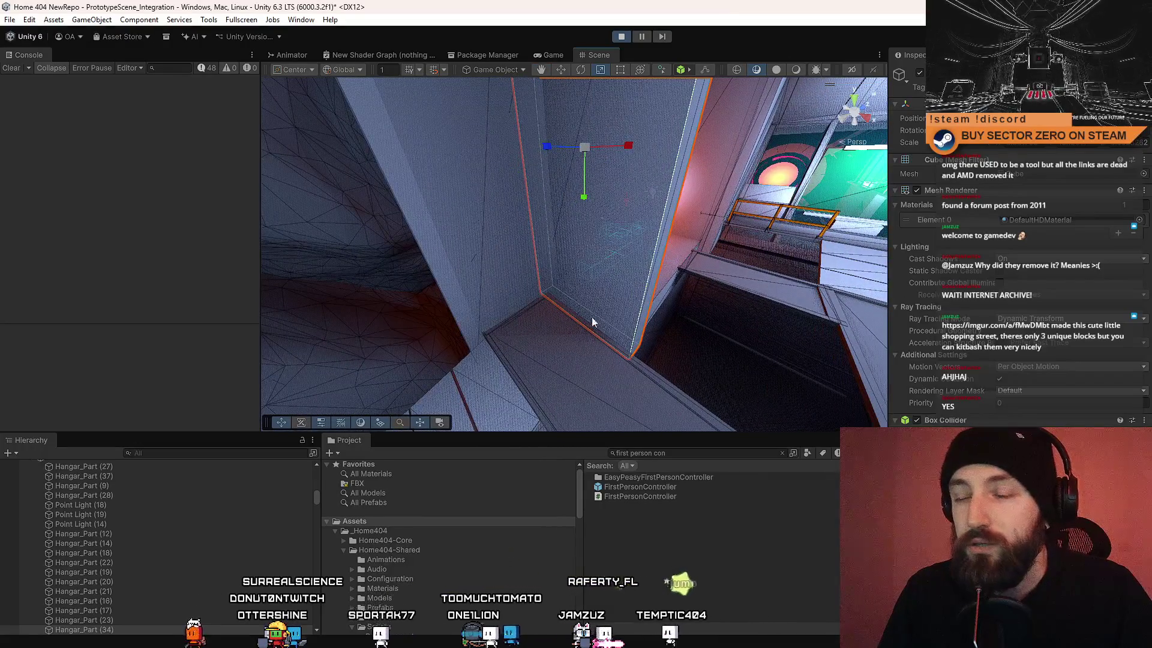
mouse_move(578, 278)
mouse_down()
mouse_move(85, 261)
mouse_move(257, 281)
mouse_move(382, 251)
mouse_move(560, 314)
mouse_move(708, 187)
mouse_move(545, 332)
mouse_move(576, 282)
mouse_move(600, 288)
mouse_move(226, 296)
mouse_move(228, 214)
mouse_move(215, 278)
mouse_move(199, 239)
mouse_move(852, 299)
mouse_move(672, 271)
mouse_move(540, 128)
mouse_move(519, 200)
mouse_up()
click(523, 270)
click(520, 200)
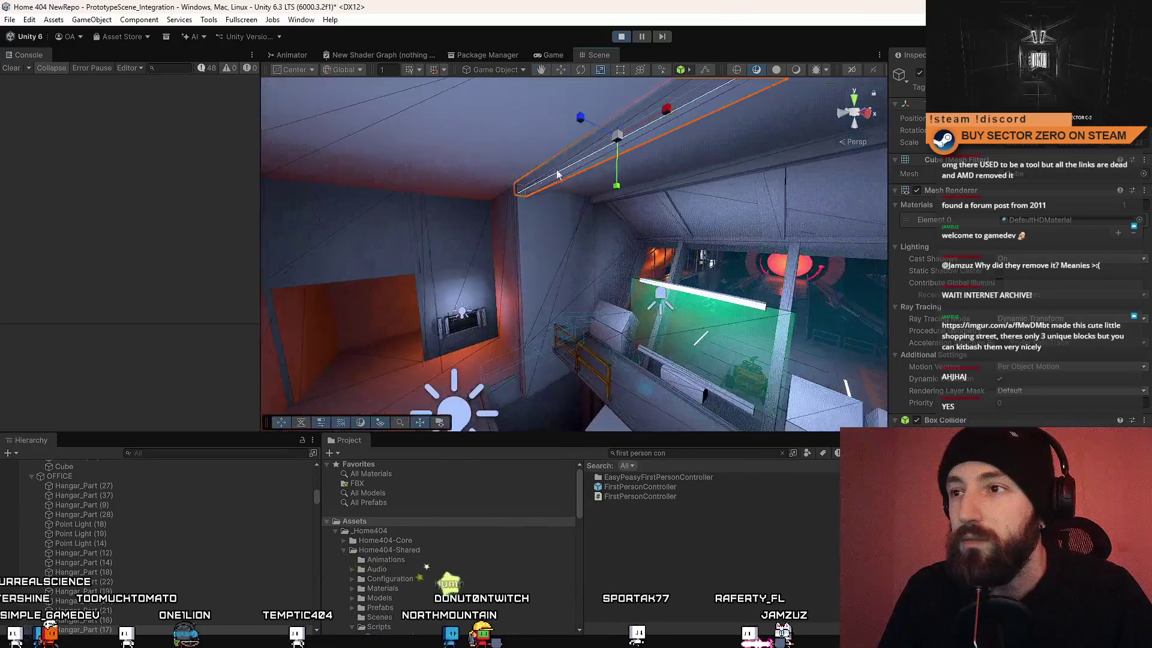
mouse_move(615, 90)
mouse_down()
mouse_move(592, 253)
mouse_move(652, 257)
mouse_up()
mouse_move(732, 252)
mouse_down()
mouse_move(657, 278)
mouse_move(671, 259)
mouse_move(674, 278)
mouse_up()
mouse_move(551, 243)
mouse_down()
mouse_move(548, 215)
mouse_move(648, 244)
mouse_move(603, 239)
mouse_move(580, 254)
mouse_up()
mouse_move(519, 229)
mouse_down()
mouse_move(406, 331)
mouse_move(424, 302)
mouse_up()
key(w)
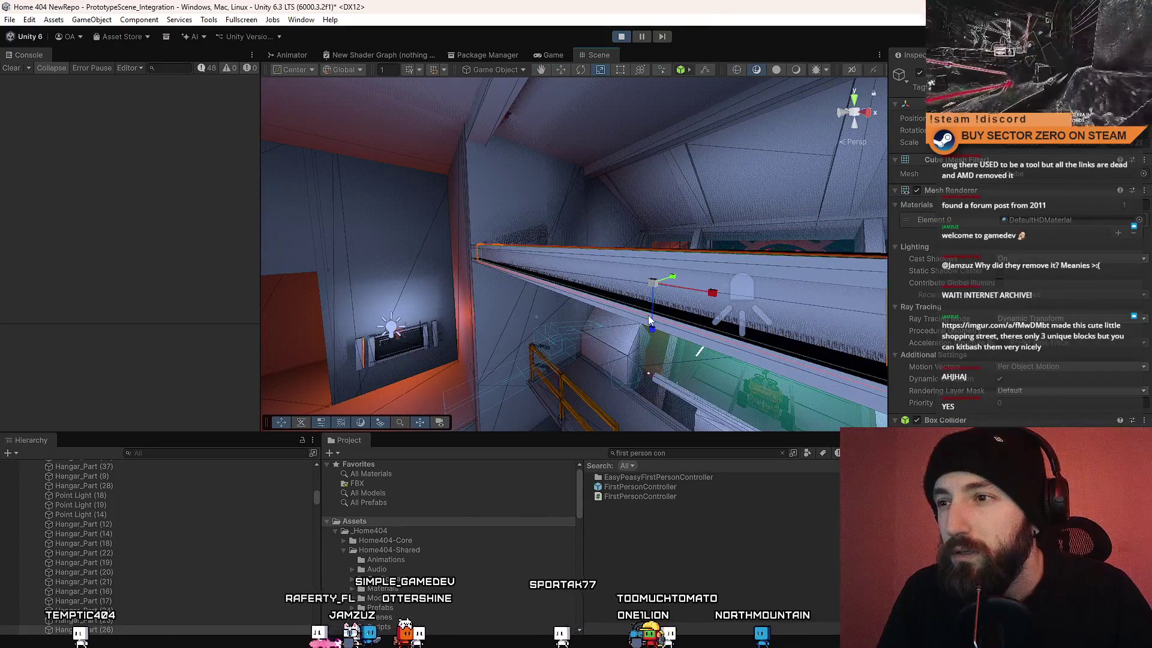
mouse_move(654, 322)
mouse_down()
mouse_move(828, 322)
mouse_move(870, 310)
mouse_move(668, 334)
mouse_move(605, 295)
mouse_move(645, 272)
mouse_up()
drag(690, 330, 741, 284)
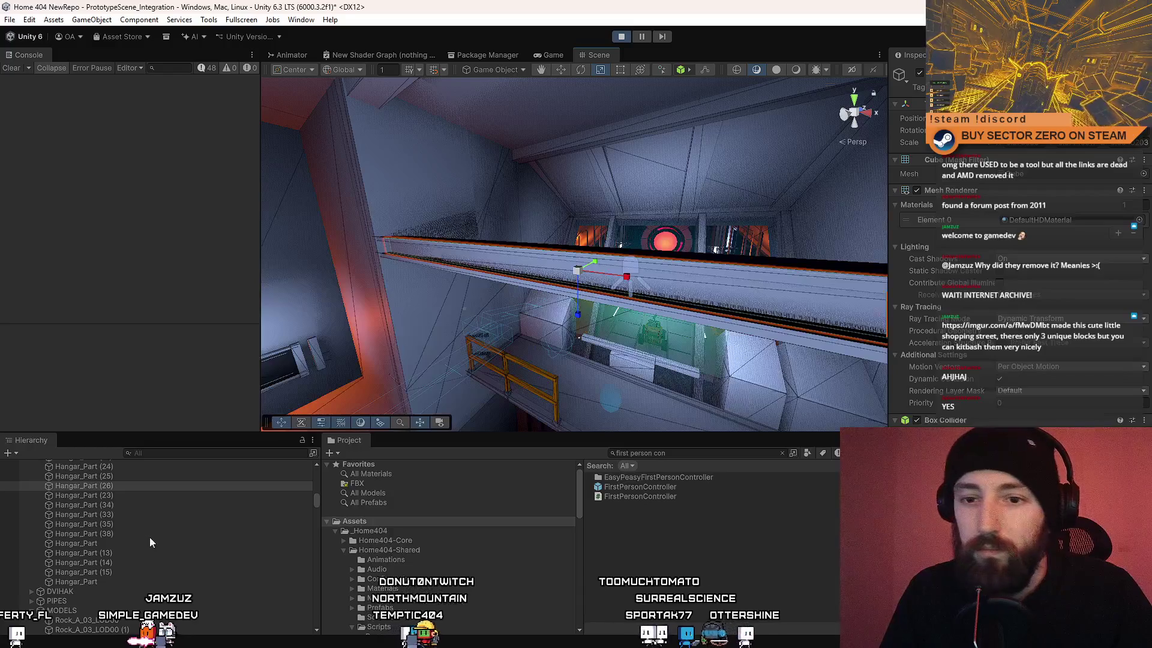
right_click(128, 485)
Step: Create an empty GameObject beside Hangar_Part (26) and rename it MetalPillar
click(175, 317)
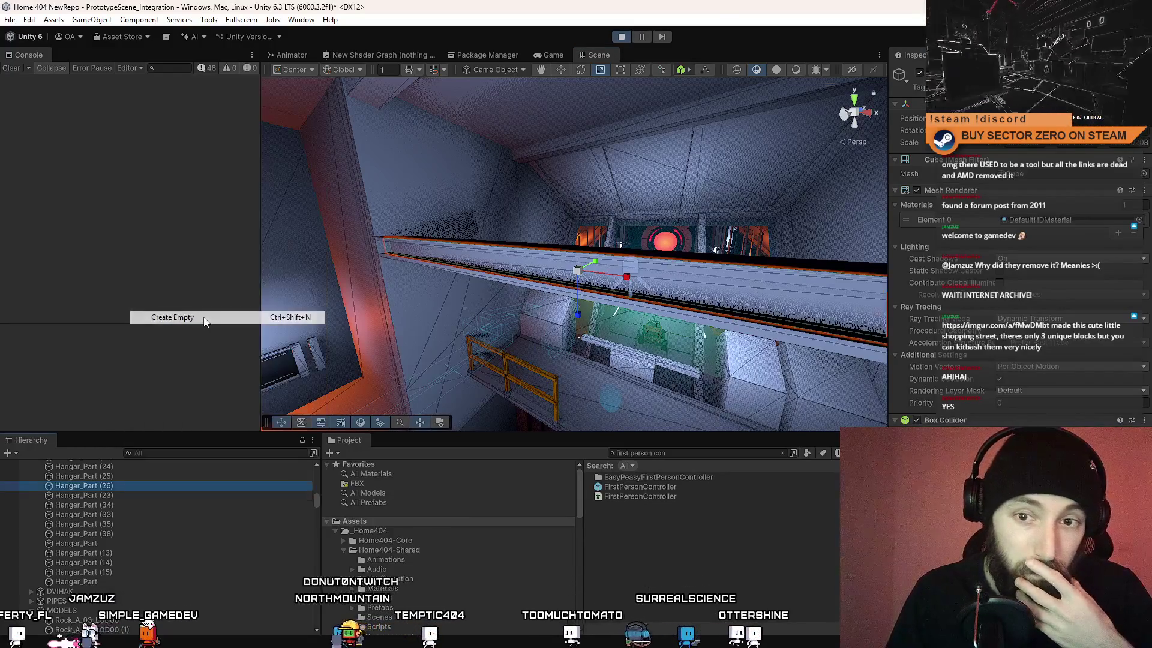
drag(124, 487, 128, 483)
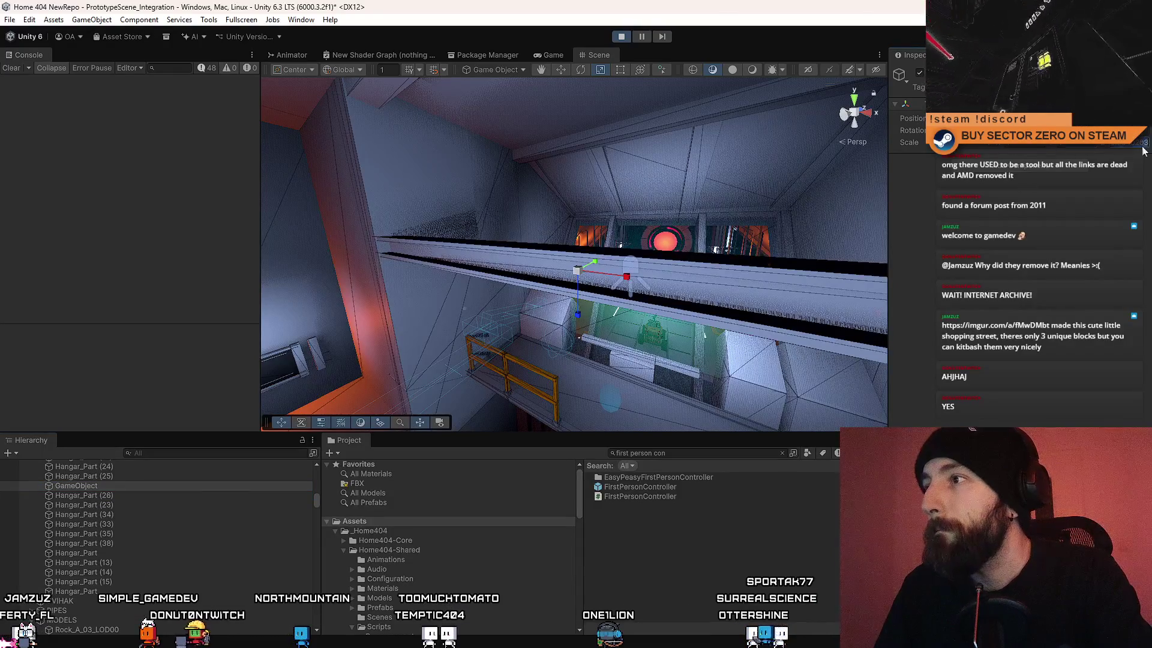
click(121, 484)
click(132, 485)
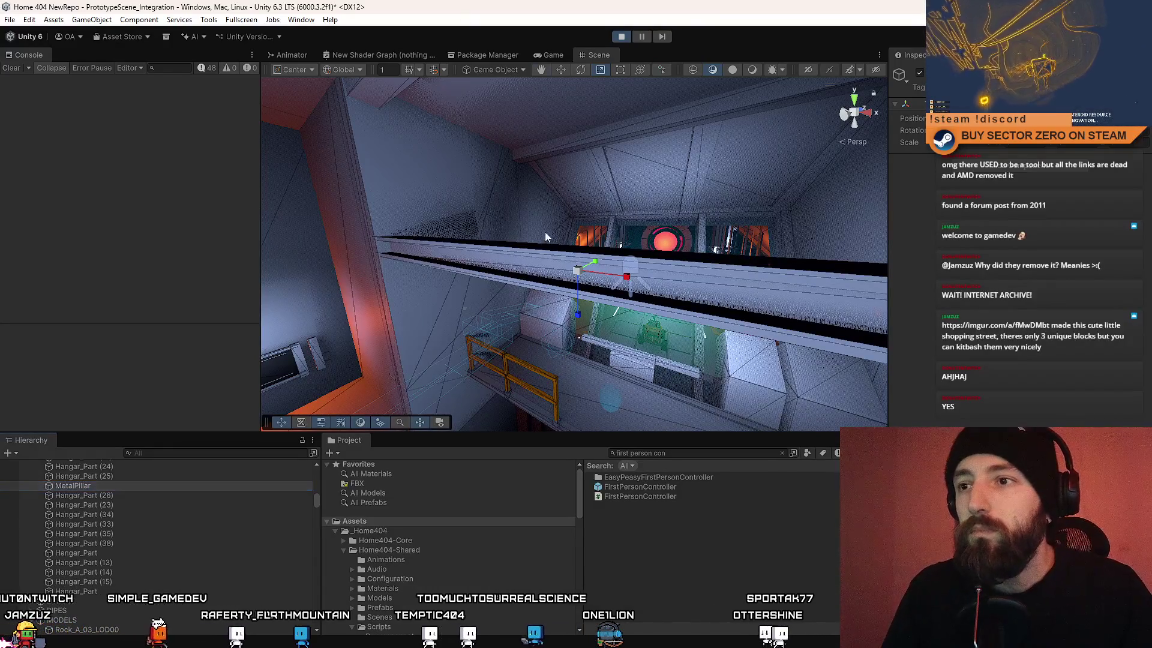
scroll(545, 231, up, 5)
Step: Parent Hangar_Part (24), (25) and (26) under MetalPillar and select the group
click(511, 264)
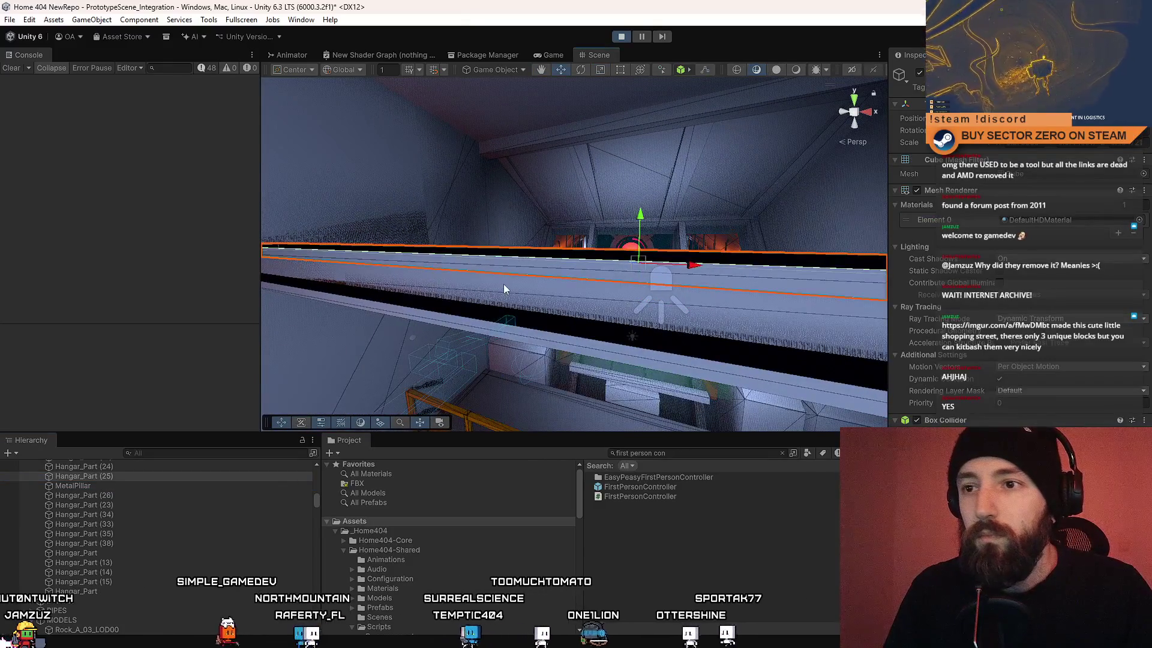
drag(104, 493, 96, 485)
click(84, 466)
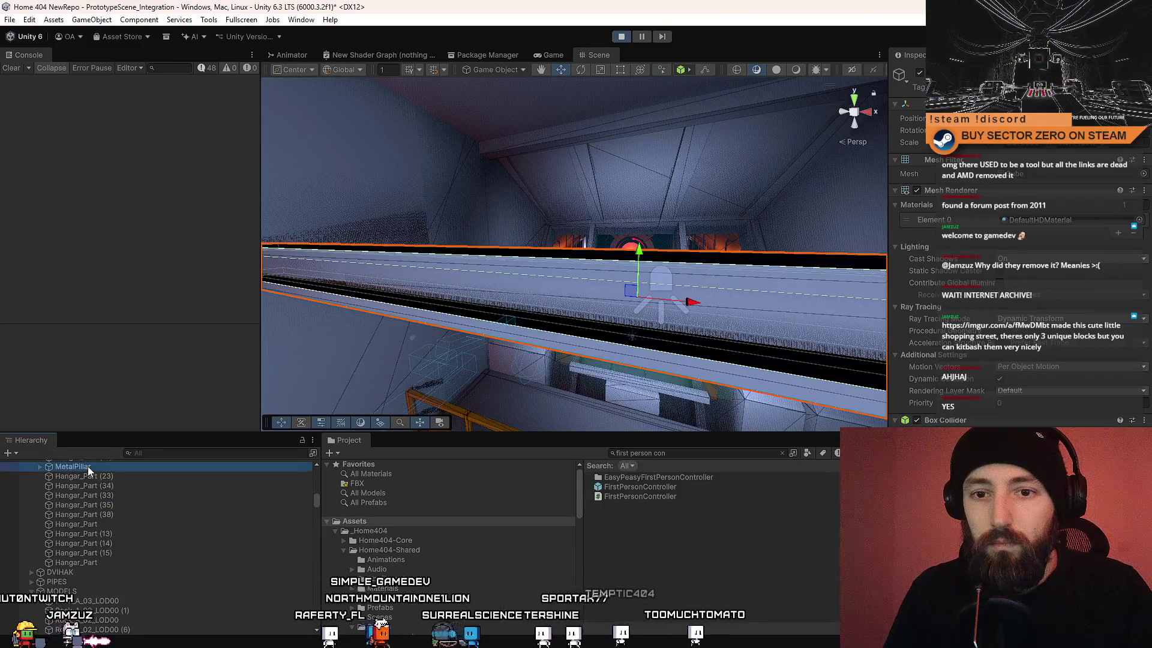
drag(542, 319, 800, 243)
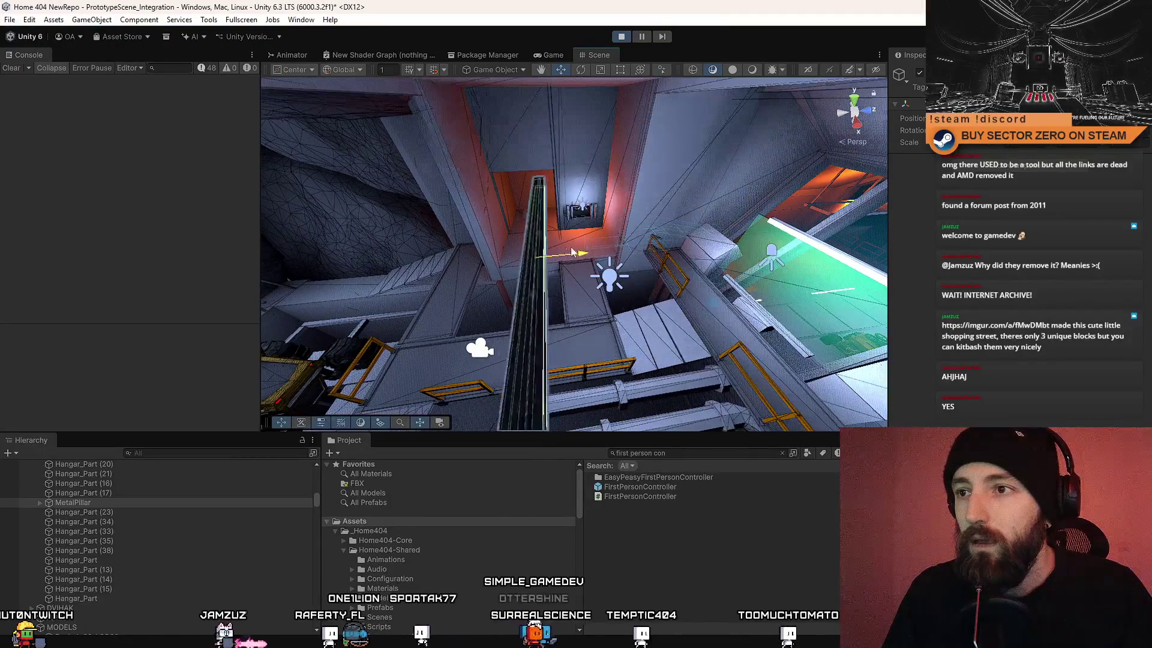
mouse_move(603, 240)
mouse_down()
mouse_move(269, 150)
mouse_move(352, 133)
mouse_move(615, 194)
mouse_move(752, 288)
mouse_move(578, 203)
mouse_up()
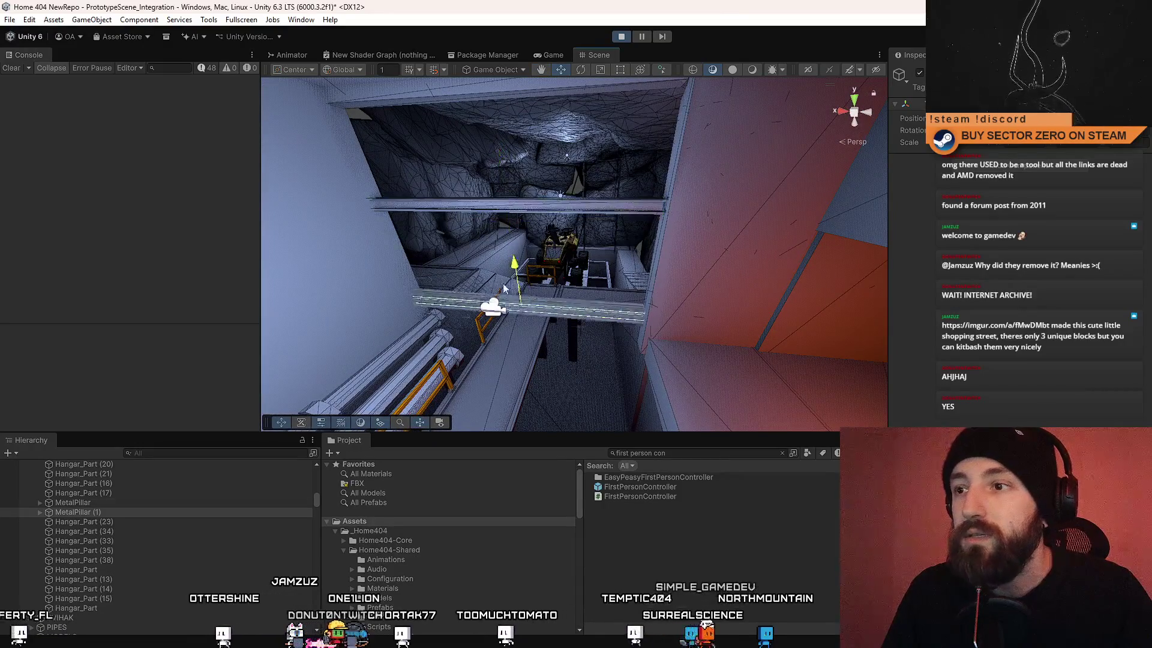
Step: Frame the selected beam copy and slide it left along X into place across the shaft
drag(516, 307, 562, 249)
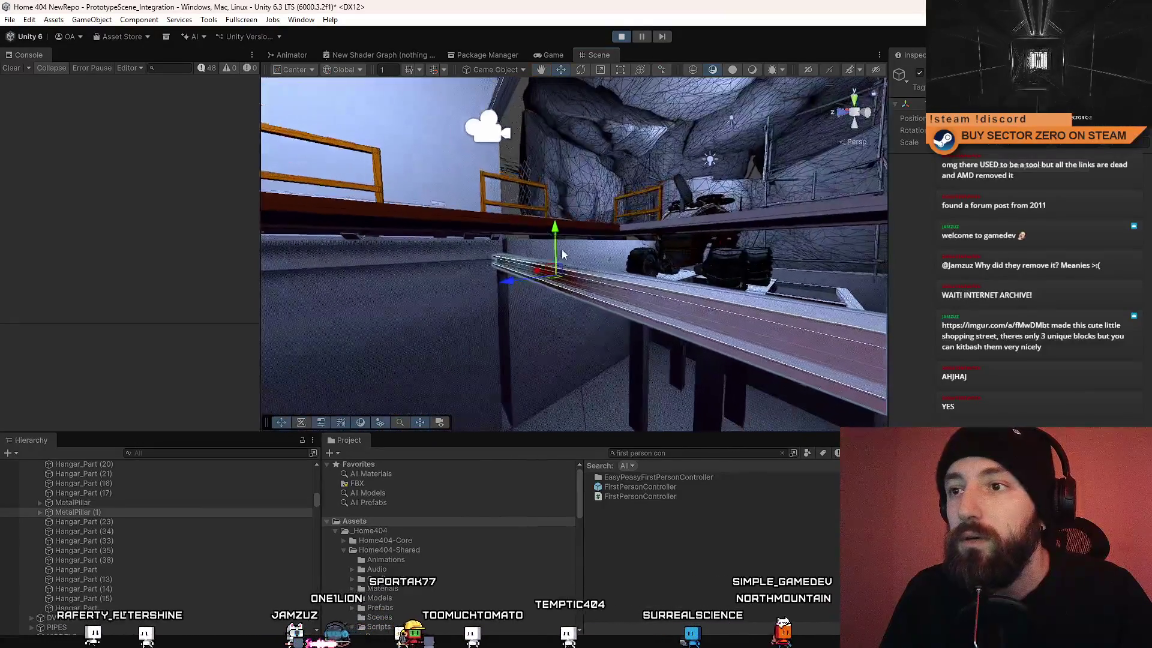
mouse_move(559, 200)
mouse_down()
mouse_move(463, 247)
mouse_move(586, 103)
mouse_move(643, 286)
mouse_move(703, 274)
mouse_up()
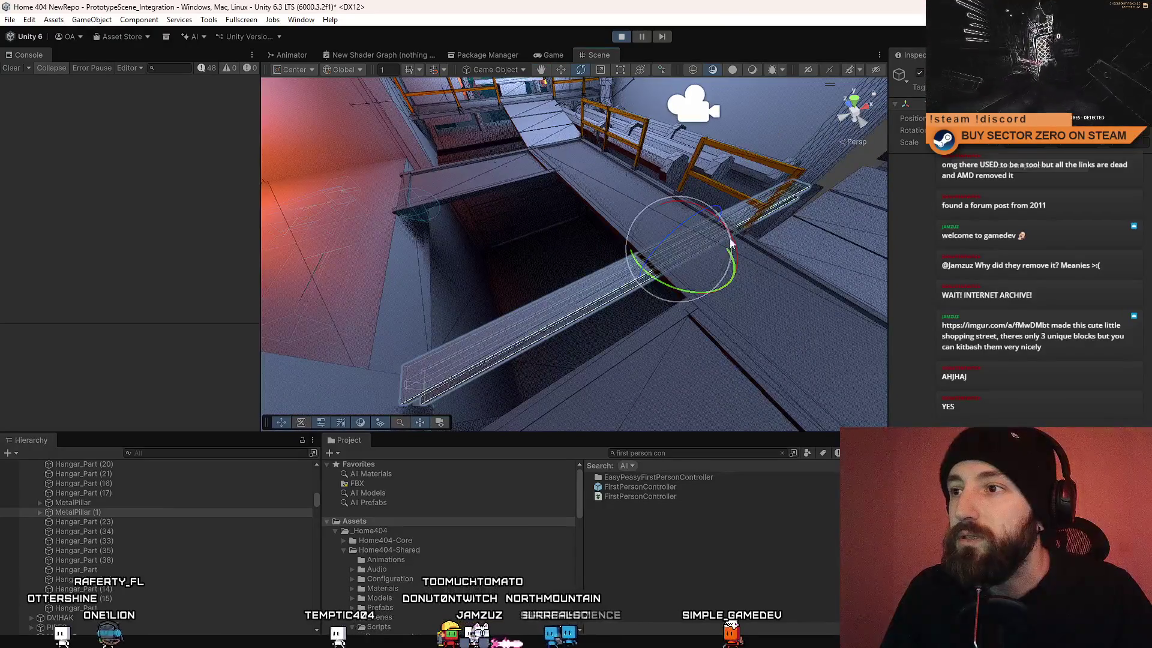
key(f)
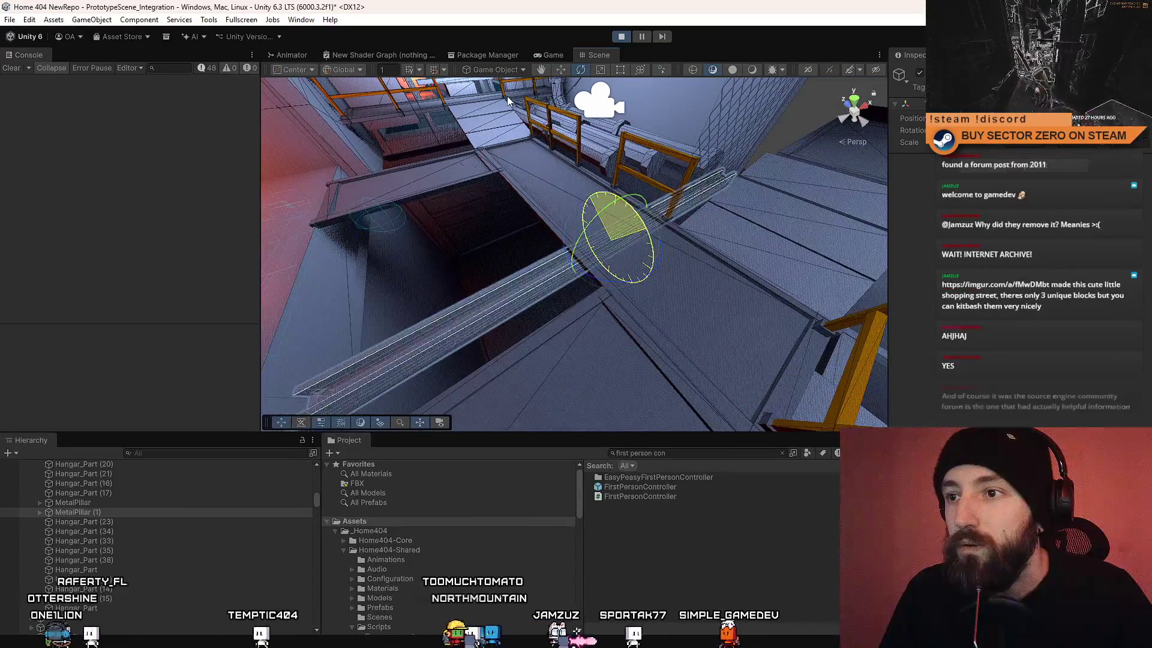
mouse_move(702, 193)
mouse_down()
mouse_move(558, 209)
mouse_move(719, 271)
mouse_move(642, 270)
mouse_move(715, 284)
mouse_move(647, 306)
mouse_move(690, 304)
mouse_move(645, 220)
mouse_up()
key(w)
key(r)
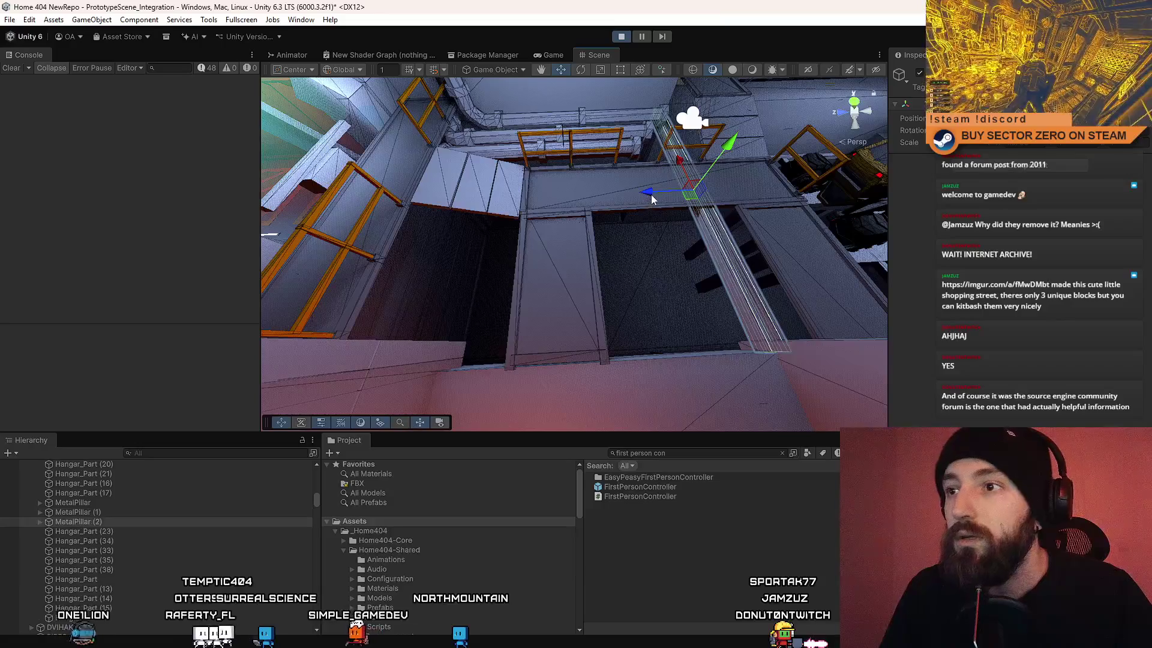
mouse_move(460, 220)
mouse_down()
mouse_move(405, 218)
mouse_move(432, 220)
mouse_move(634, 140)
mouse_move(625, 144)
mouse_up()
mouse_move(567, 201)
mouse_down()
mouse_move(539, 202)
mouse_move(600, 203)
mouse_move(599, 239)
mouse_move(520, 276)
mouse_move(547, 272)
mouse_move(674, 176)
mouse_move(506, 242)
mouse_up()
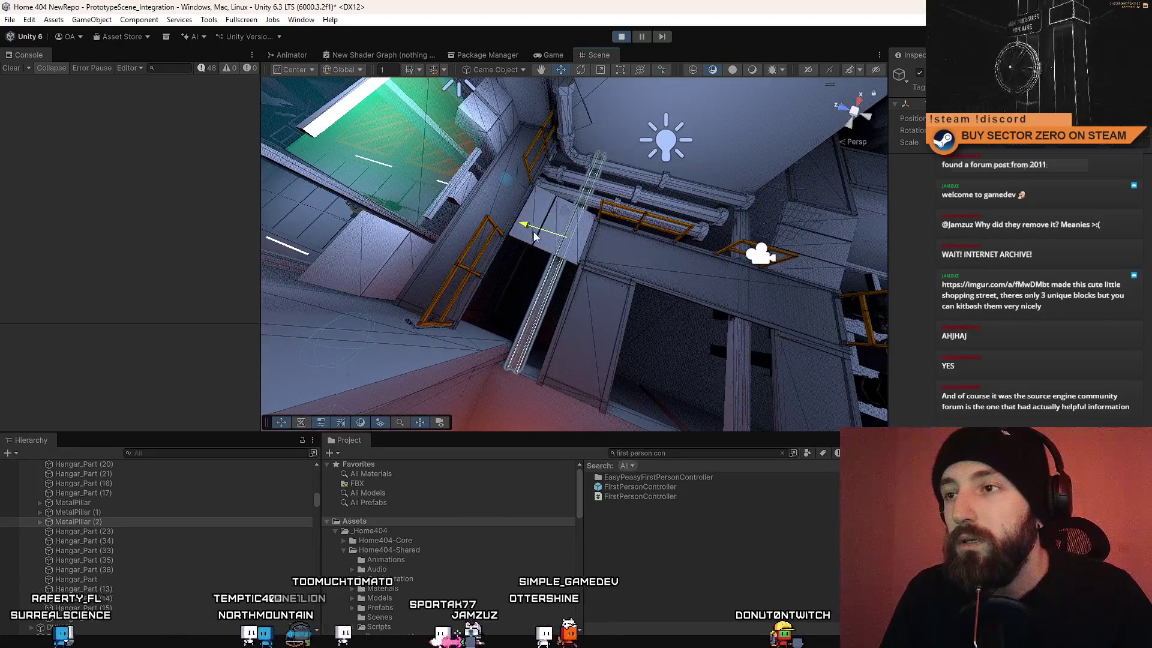
key(f)
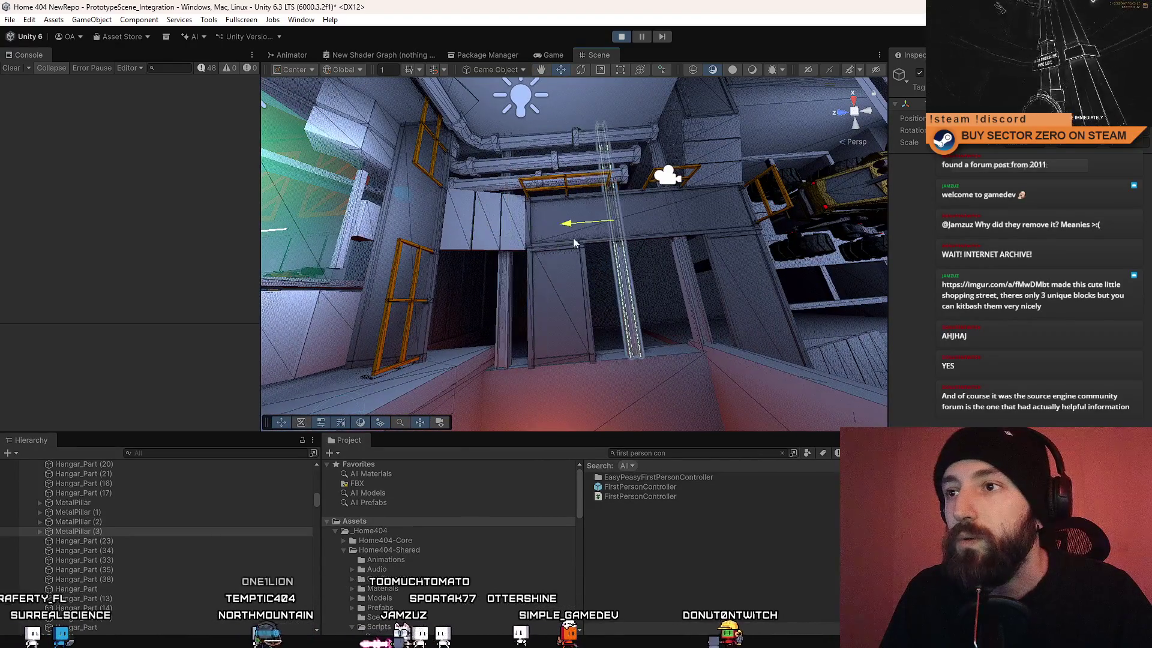
mouse_move(574, 238)
mouse_down()
mouse_move(606, 279)
mouse_move(561, 315)
mouse_move(453, 337)
mouse_up()
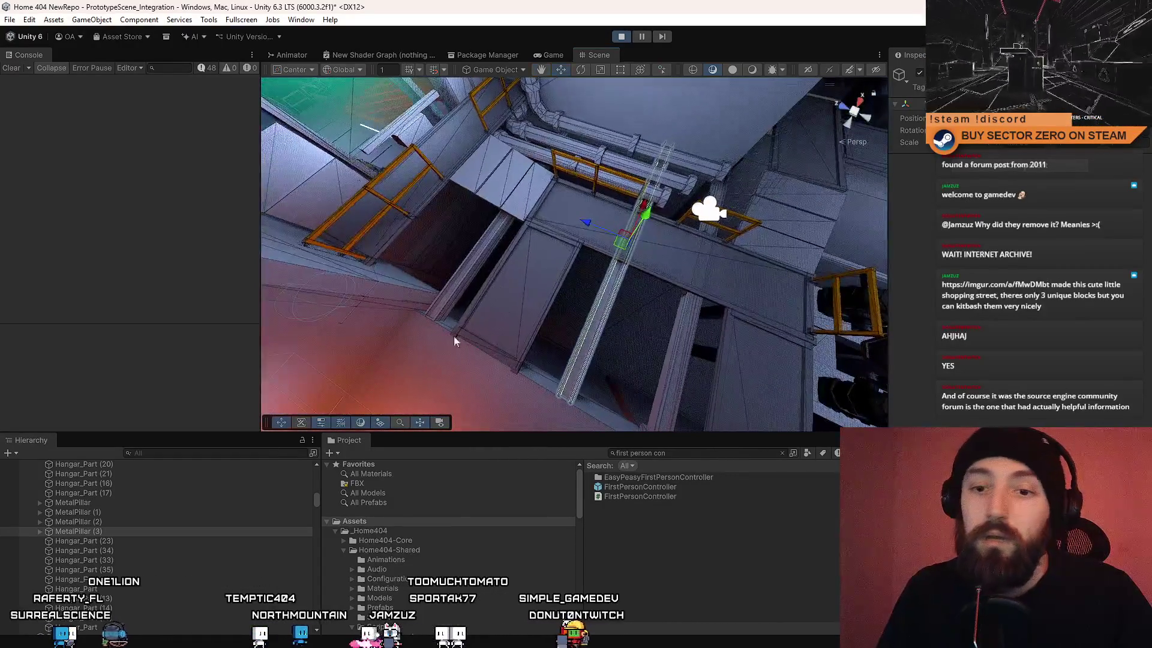
Step: Duplicate MetalPillar (3) into MetalPillar (4) and switch to the Move tool
ctrl+click(107, 527)
drag(492, 252, 585, 201)
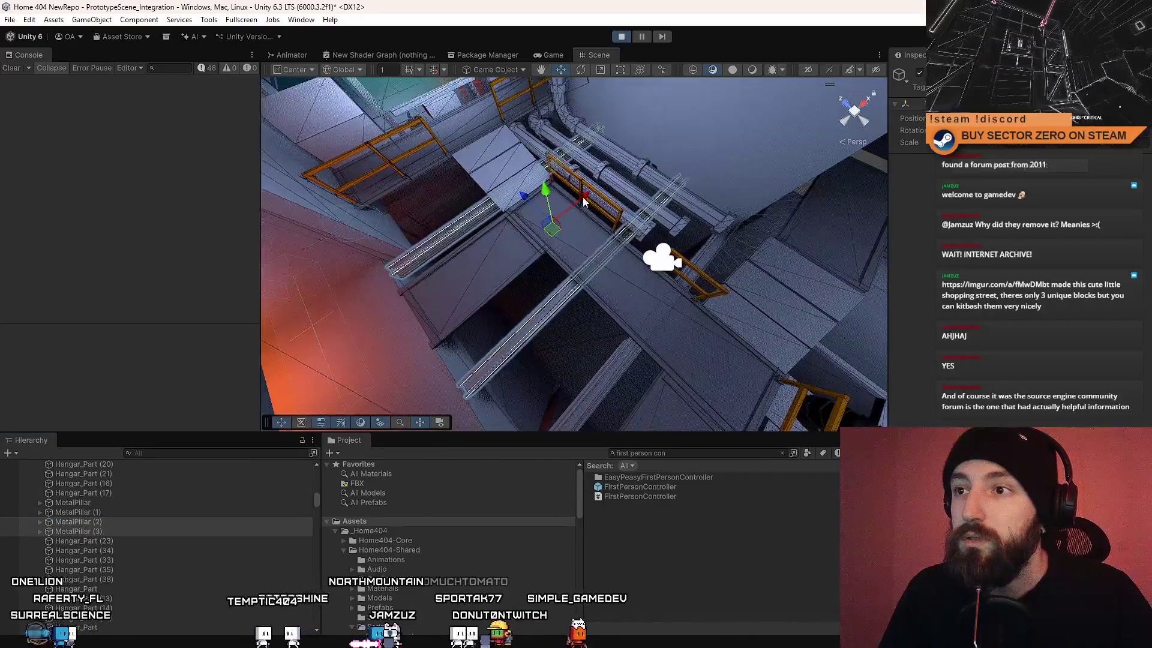
mouse_move(665, 200)
mouse_down()
mouse_move(606, 252)
mouse_move(628, 274)
mouse_move(668, 200)
mouse_up()
ctrl+click(102, 521)
key(ctrl+d)
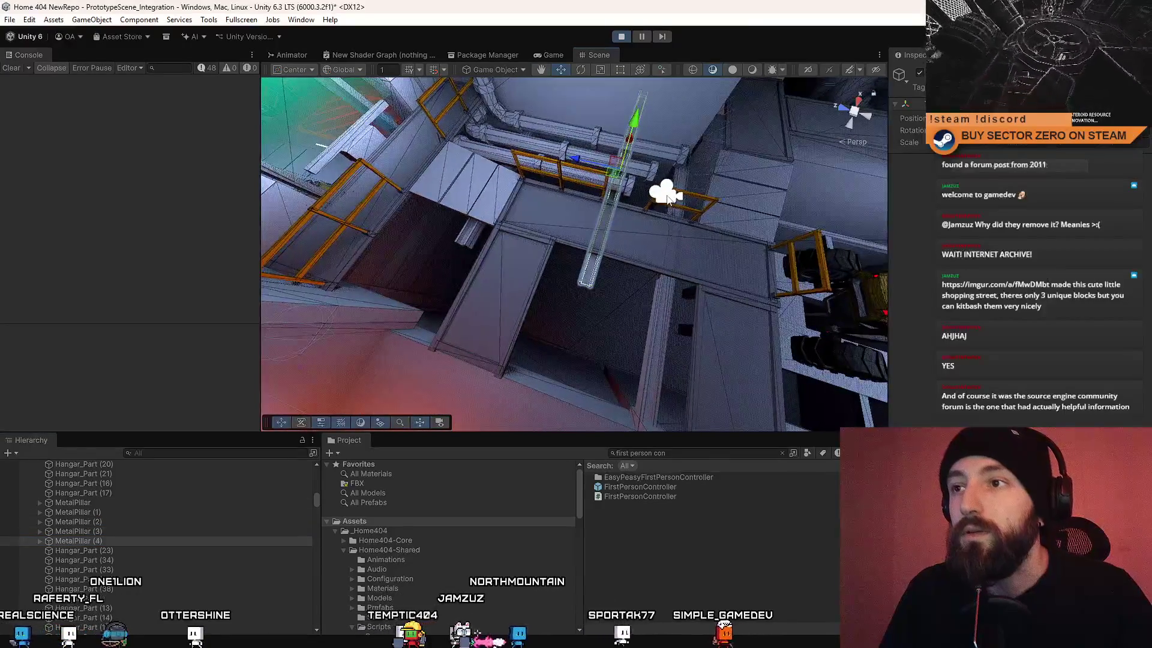
key(w)
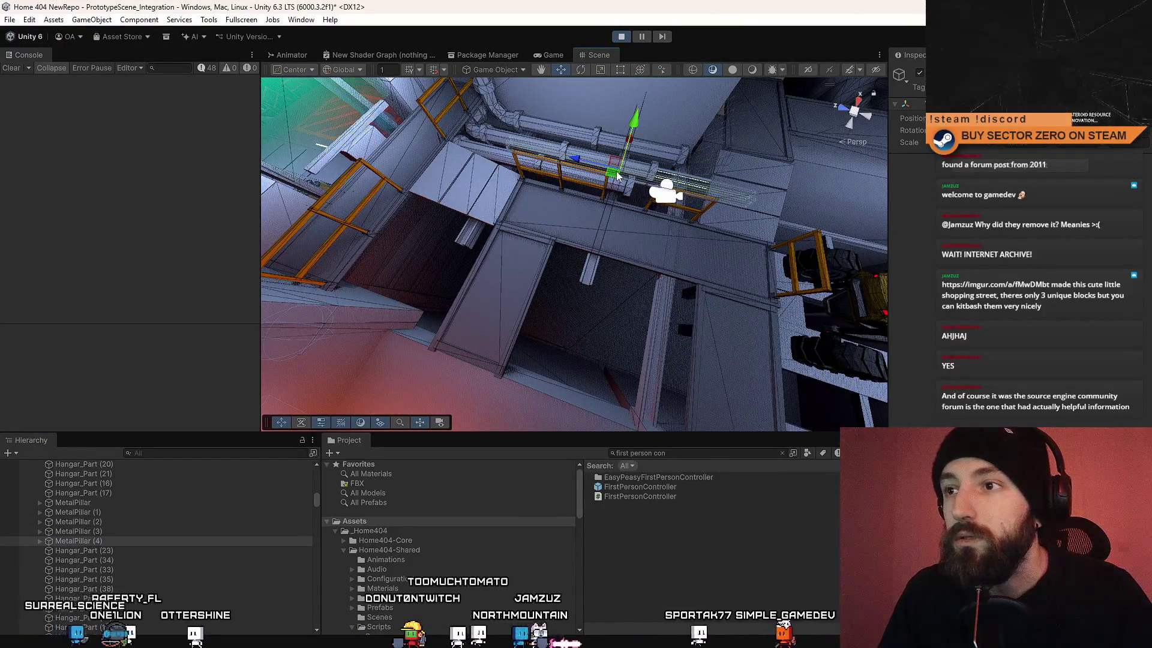
mouse_move(499, 275)
mouse_down()
mouse_move(731, 294)
mouse_move(397, 283)
mouse_move(414, 282)
mouse_move(308, 268)
mouse_move(327, 336)
mouse_move(438, 276)
mouse_up()
Step: Select and frame MetalPillar (4), then shift it along the X axis
click(731, 294)
click(528, 250)
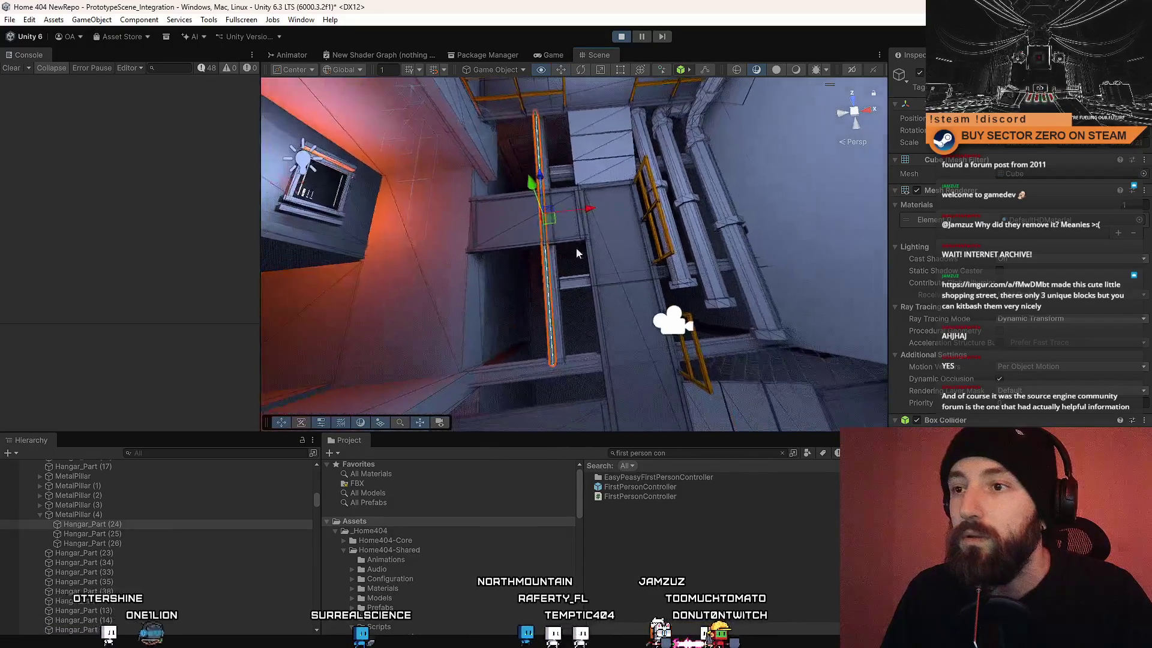
double_click(133, 512)
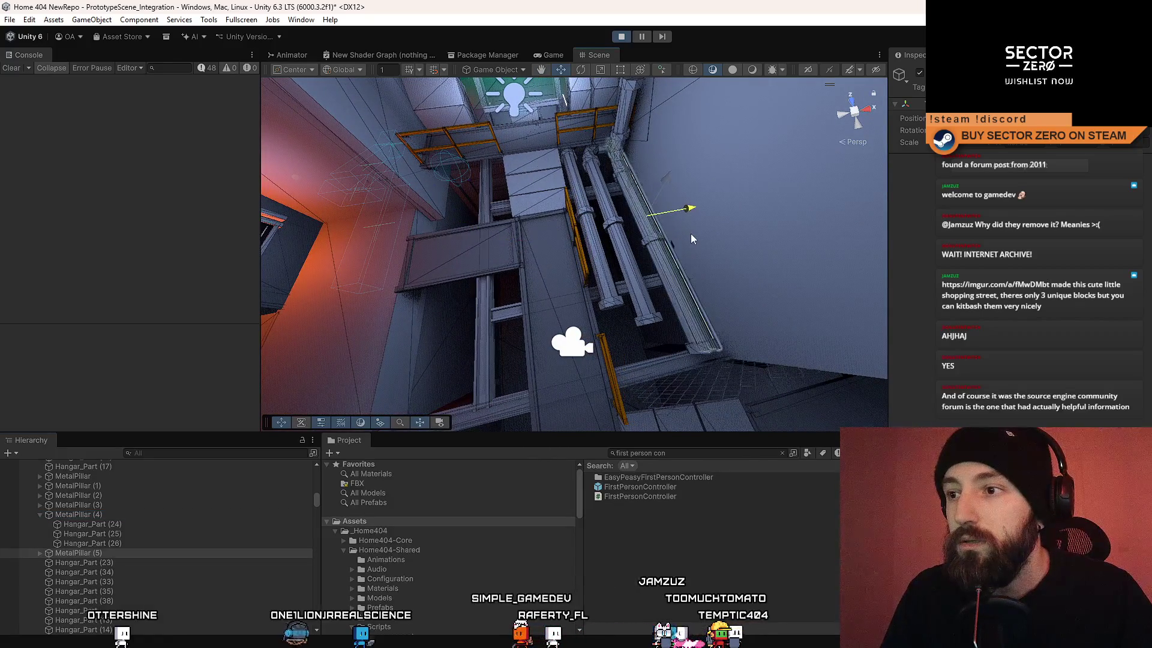
mouse_move(693, 233)
mouse_down()
mouse_move(776, 255)
mouse_move(699, 250)
mouse_up()
mouse_move(610, 147)
mouse_down()
mouse_move(967, 233)
mouse_move(88, 198)
mouse_move(783, 247)
mouse_move(574, 200)
mouse_move(648, 216)
mouse_move(587, 272)
mouse_move(411, 288)
mouse_up()
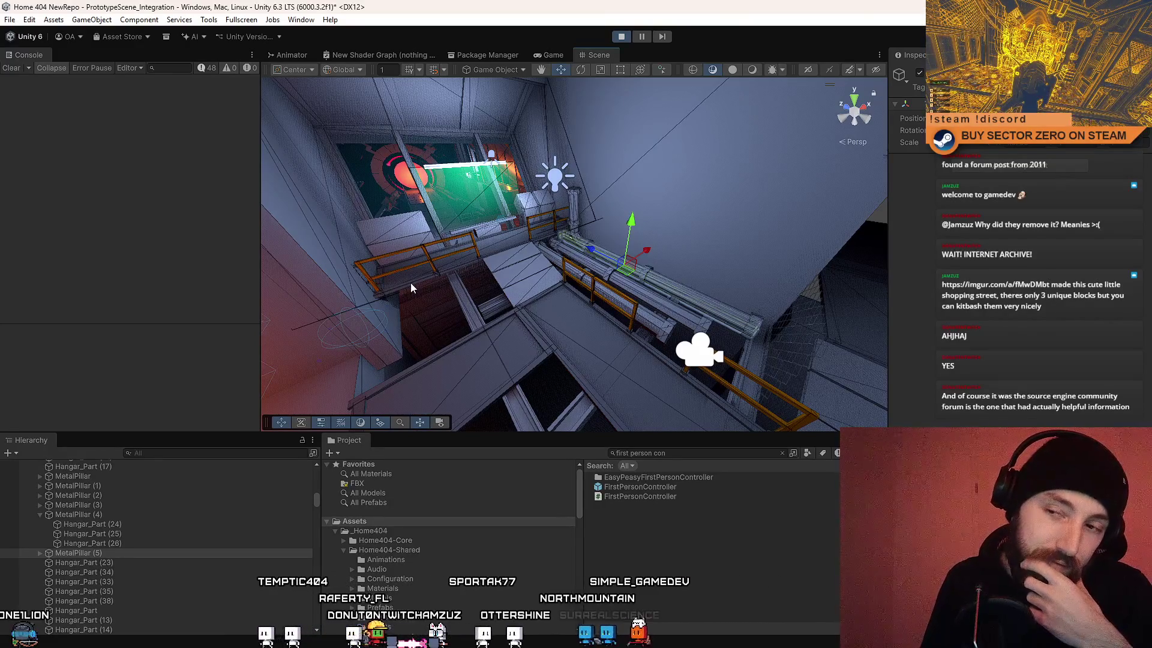
Step: Fly the view through the hangar to check the new pillar's placement and frame the selection
mouse_move(410, 288)
mouse_down()
mouse_move(432, 344)
mouse_move(290, 326)
mouse_move(372, 288)
mouse_move(640, 282)
mouse_up()
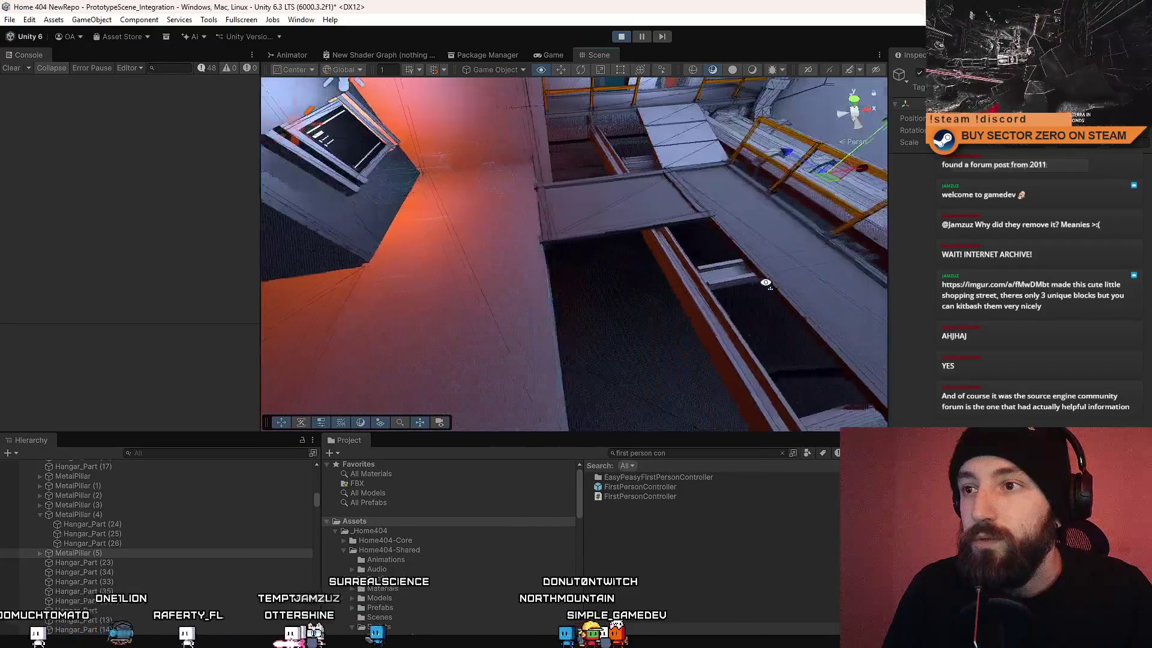
drag(518, 292, 658, 275)
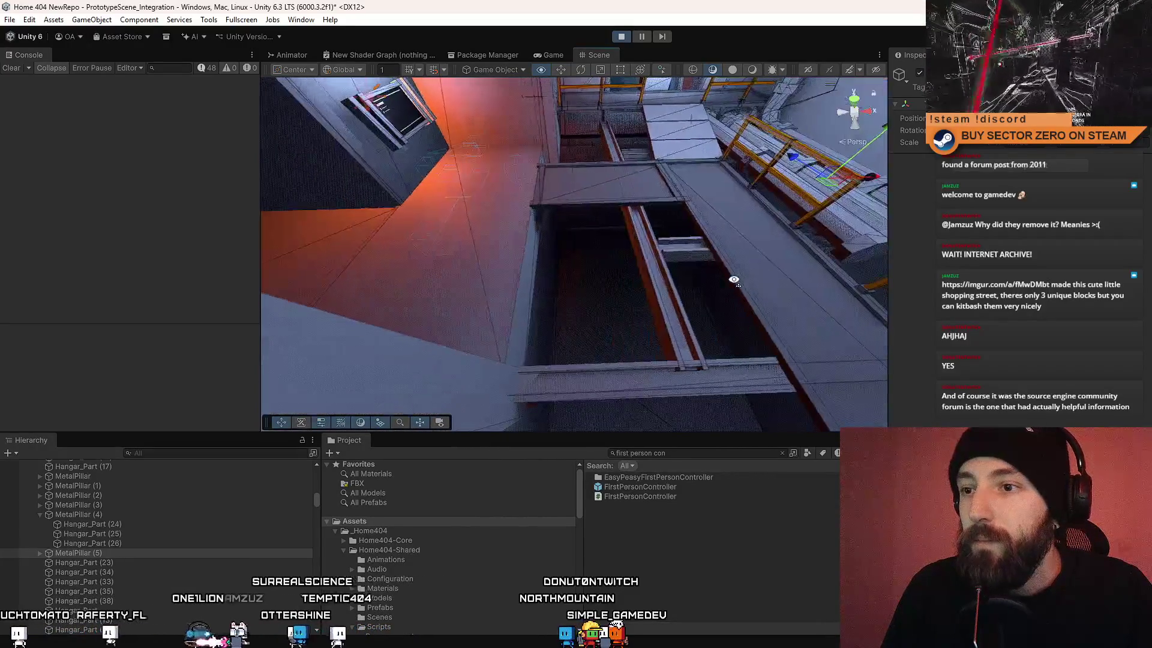
mouse_move(734, 280)
mouse_down()
mouse_move(445, 278)
mouse_move(398, 308)
mouse_move(483, 300)
mouse_move(442, 298)
mouse_move(246, 178)
mouse_move(221, 181)
mouse_move(509, 126)
mouse_move(695, 326)
mouse_up()
mouse_move(557, 137)
mouse_down()
mouse_move(907, 246)
mouse_move(276, 198)
mouse_move(315, 163)
mouse_move(214, 207)
mouse_move(164, 214)
mouse_move(343, 189)
mouse_move(400, 234)
mouse_move(304, 224)
mouse_move(125, 246)
mouse_move(34, 233)
mouse_move(1117, 232)
mouse_move(6, 198)
mouse_move(29, 181)
mouse_move(437, 201)
mouse_move(728, 170)
mouse_move(559, 145)
mouse_move(525, 176)
mouse_up()
mouse_move(628, 222)
mouse_down()
mouse_move(818, 250)
mouse_move(665, 259)
mouse_up()
mouse_move(557, 203)
mouse_down()
mouse_move(660, 300)
mouse_move(519, 153)
mouse_up()
mouse_move(630, 170)
mouse_down()
mouse_move(612, 157)
mouse_move(504, 233)
mouse_move(516, 264)
mouse_move(503, 352)
mouse_move(696, 273)
mouse_move(605, 206)
mouse_move(412, 189)
mouse_move(689, 241)
mouse_move(898, 223)
mouse_up()
key(f)
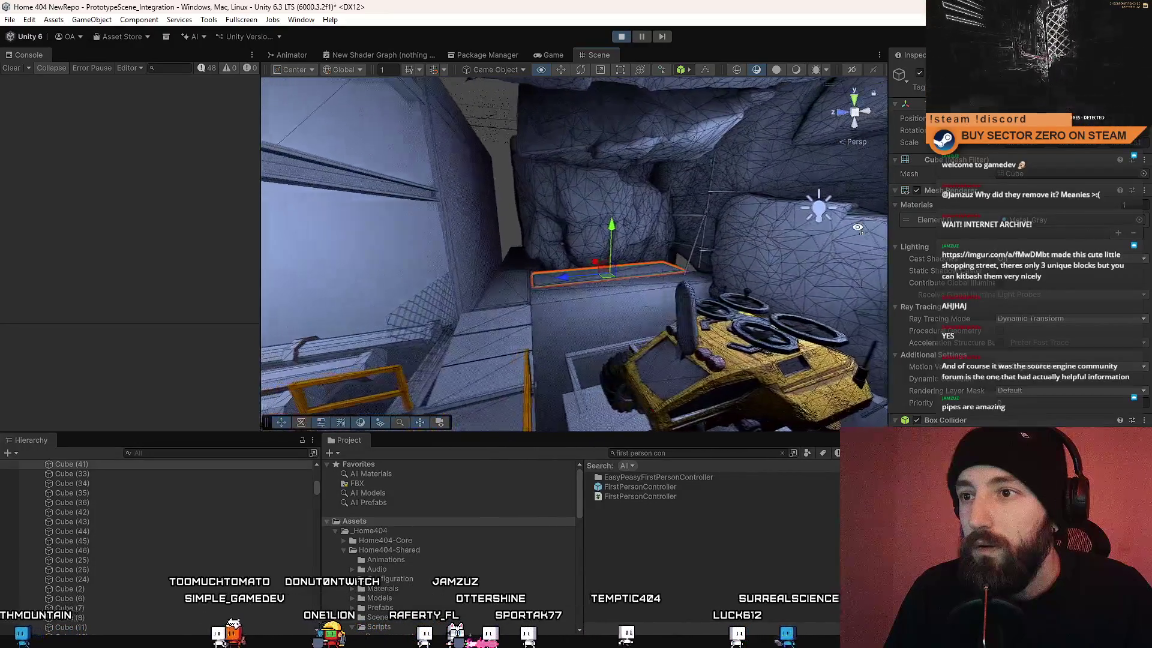
key(f)
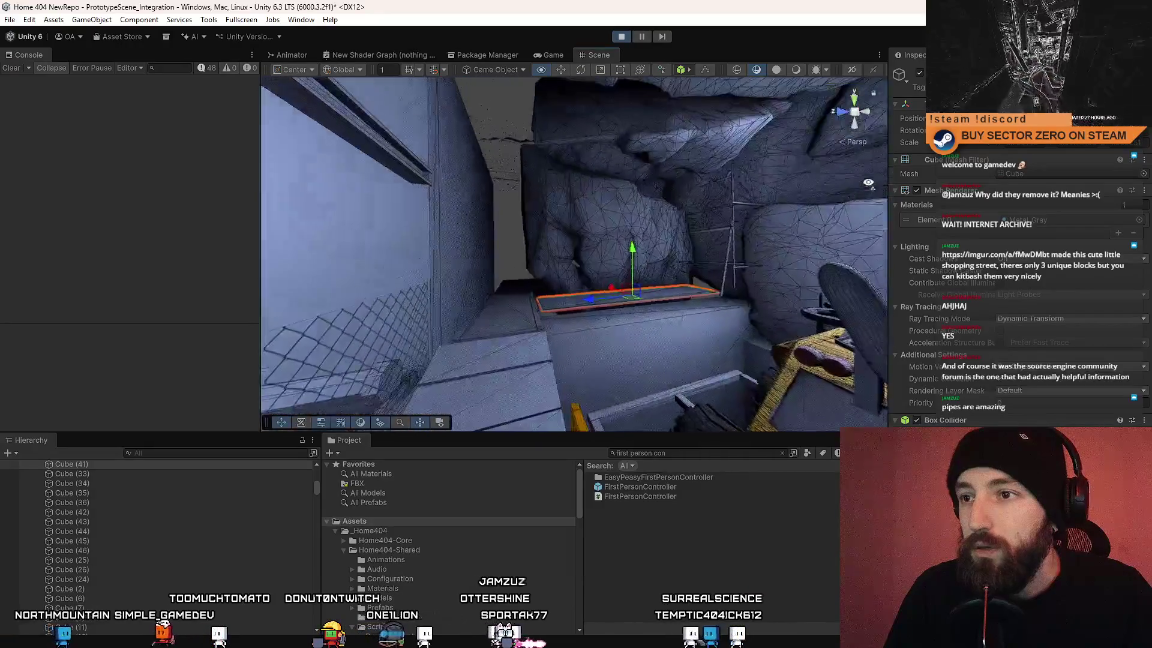
mouse_move(660, 252)
mouse_down()
mouse_move(676, 265)
mouse_move(278, 214)
mouse_move(250, 173)
mouse_move(59, 304)
mouse_move(121, 286)
mouse_move(100, 290)
mouse_move(887, 228)
mouse_move(894, 207)
mouse_move(795, 168)
mouse_move(192, 205)
mouse_move(168, 196)
mouse_move(238, 216)
mouse_move(145, 231)
mouse_move(214, 244)
mouse_move(234, 228)
mouse_move(351, 224)
mouse_move(307, 175)
mouse_move(69, 147)
mouse_move(39, 171)
mouse_move(74, 181)
mouse_move(113, 228)
mouse_move(238, 264)
mouse_move(390, 265)
mouse_move(138, 250)
mouse_move(255, 271)
mouse_move(84, 257)
mouse_move(978, 294)
mouse_move(879, 322)
mouse_move(908, 304)
mouse_move(57, 294)
mouse_move(120, 359)
mouse_move(672, 372)
mouse_move(389, 332)
mouse_move(725, 309)
mouse_up()
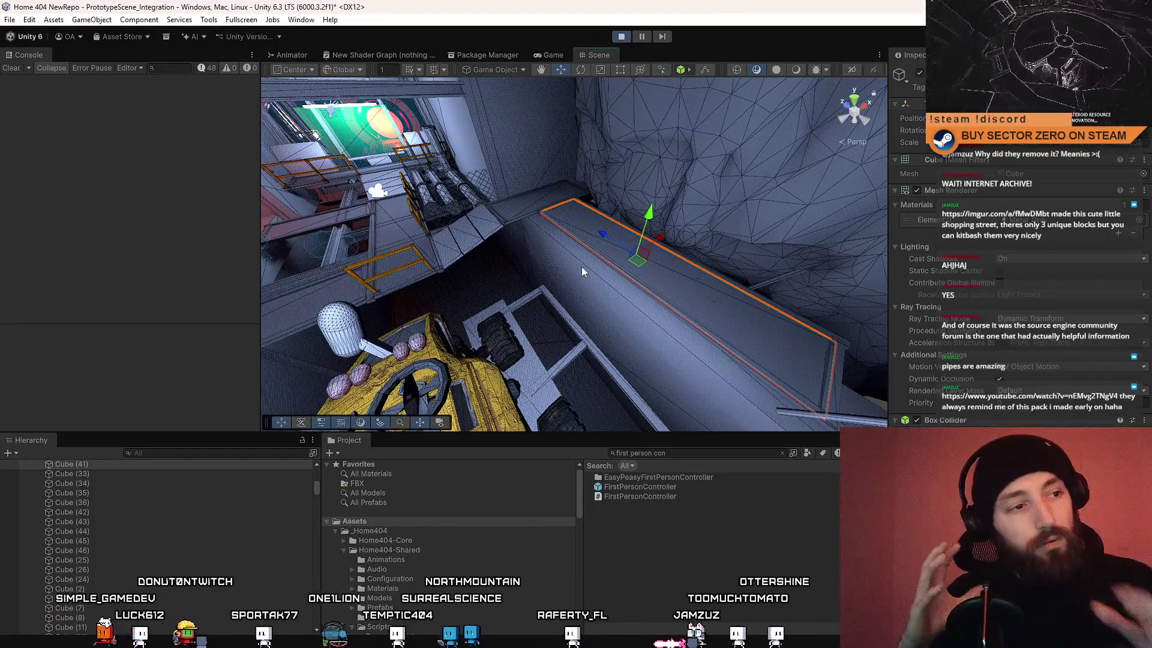
mouse_move(664, 192)
mouse_down()
mouse_move(271, 293)
mouse_move(77, 293)
mouse_move(100, 213)
mouse_move(167, 235)
mouse_move(24, 282)
mouse_up()
mouse_move(641, 324)
mouse_down()
mouse_move(558, 238)
mouse_move(616, 189)
mouse_up()
Step: Frame and select beam MetalPillar (6), viewing it from above the vehicle
key(f)
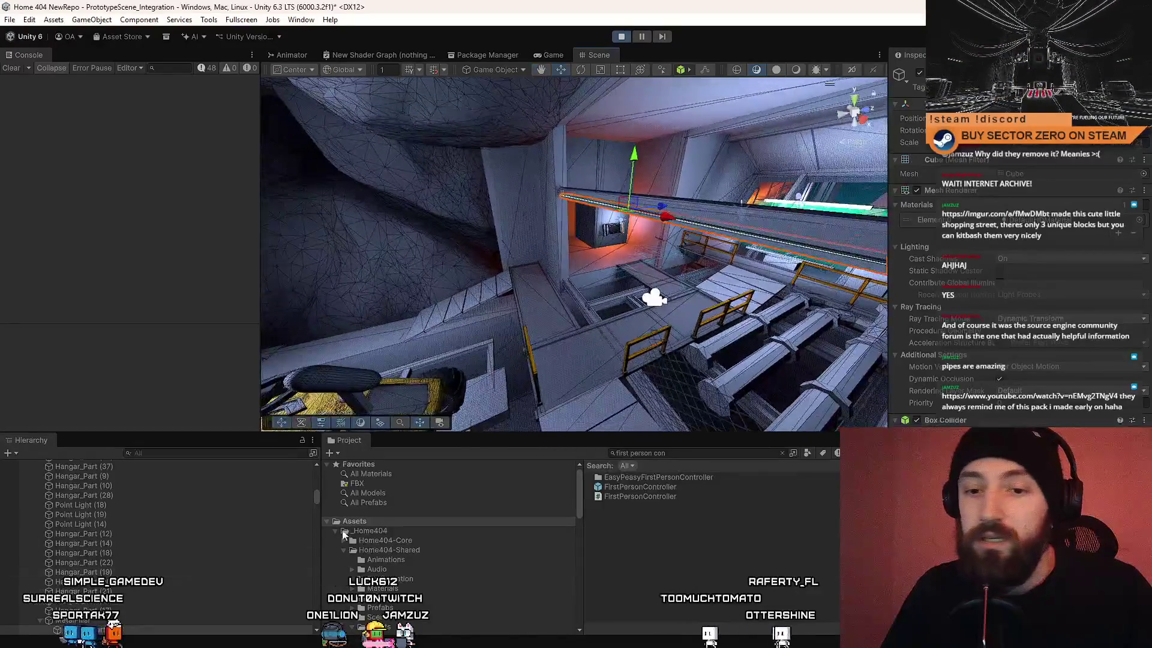
mouse_move(611, 253)
mouse_down()
mouse_move(585, 207)
mouse_move(185, 250)
mouse_move(563, 223)
mouse_move(823, 256)
mouse_move(782, 272)
mouse_up()
click(585, 207)
mouse_move(617, 279)
mouse_down()
mouse_move(510, 316)
mouse_move(603, 307)
mouse_move(863, 209)
mouse_move(517, 287)
mouse_move(644, 283)
mouse_move(725, 318)
mouse_move(575, 316)
mouse_up()
key(e)
key(w)
drag(412, 343, 683, 277)
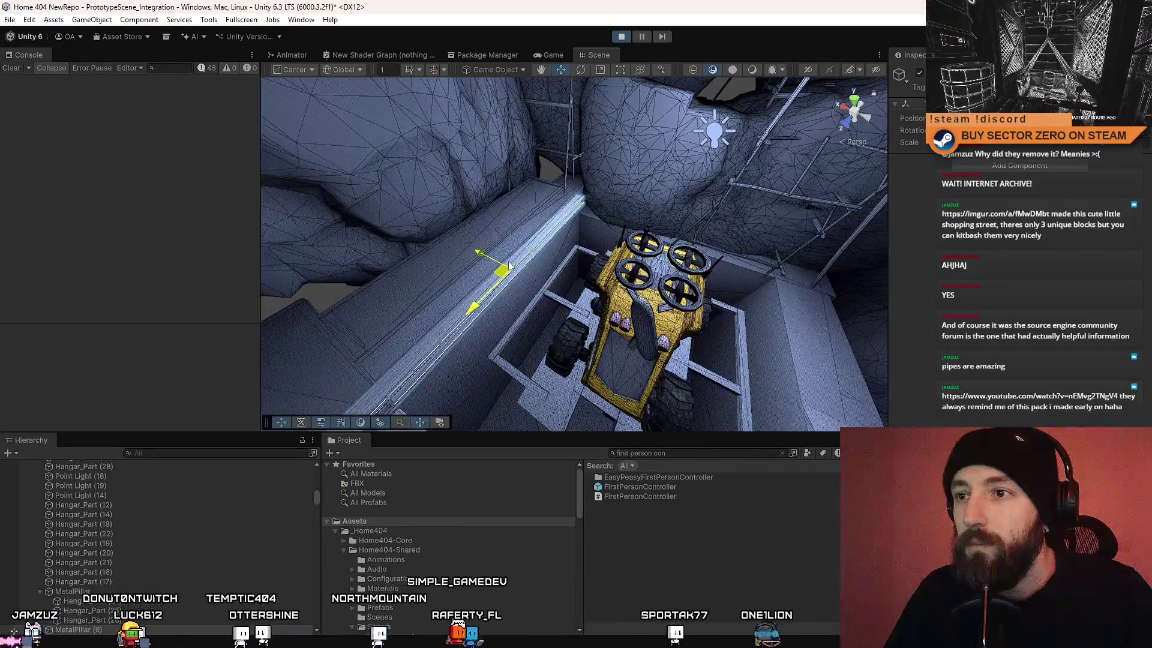
mouse_move(621, 268)
mouse_down()
mouse_move(611, 192)
mouse_move(622, 186)
mouse_up()
Step: Rotate the beam to stand upright beside the vehicle pit
key(e)
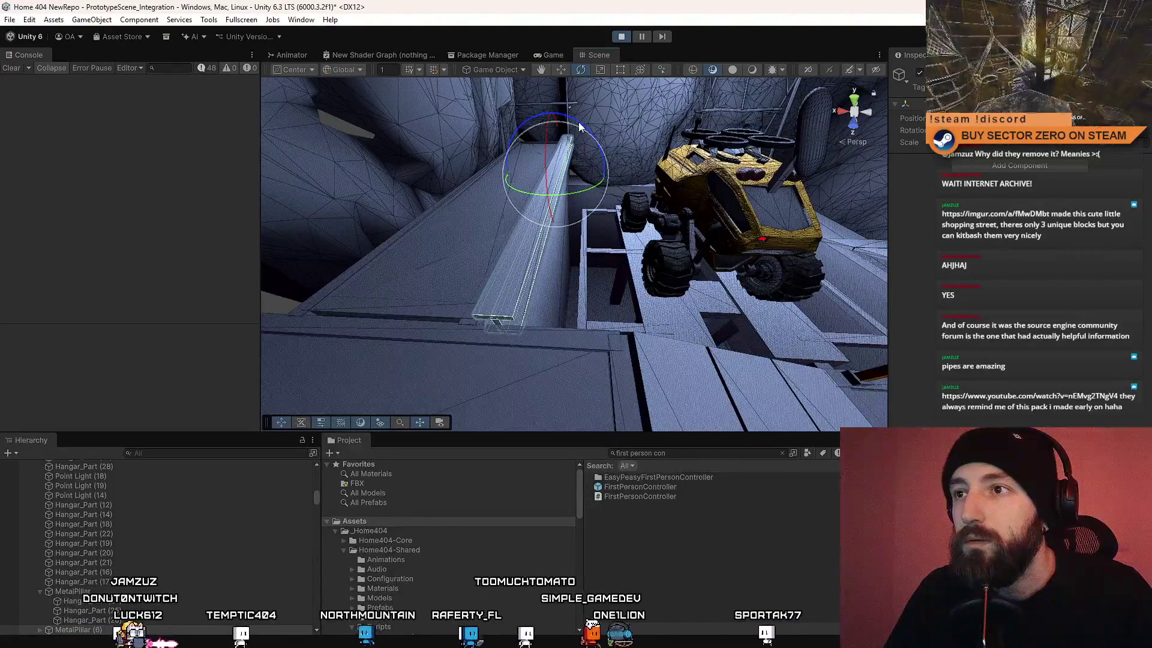
mouse_move(368, 120)
mouse_down()
mouse_move(466, 193)
mouse_move(397, 203)
mouse_move(368, 124)
mouse_move(522, 224)
mouse_move(778, 329)
mouse_move(445, 209)
mouse_up()
key(w)
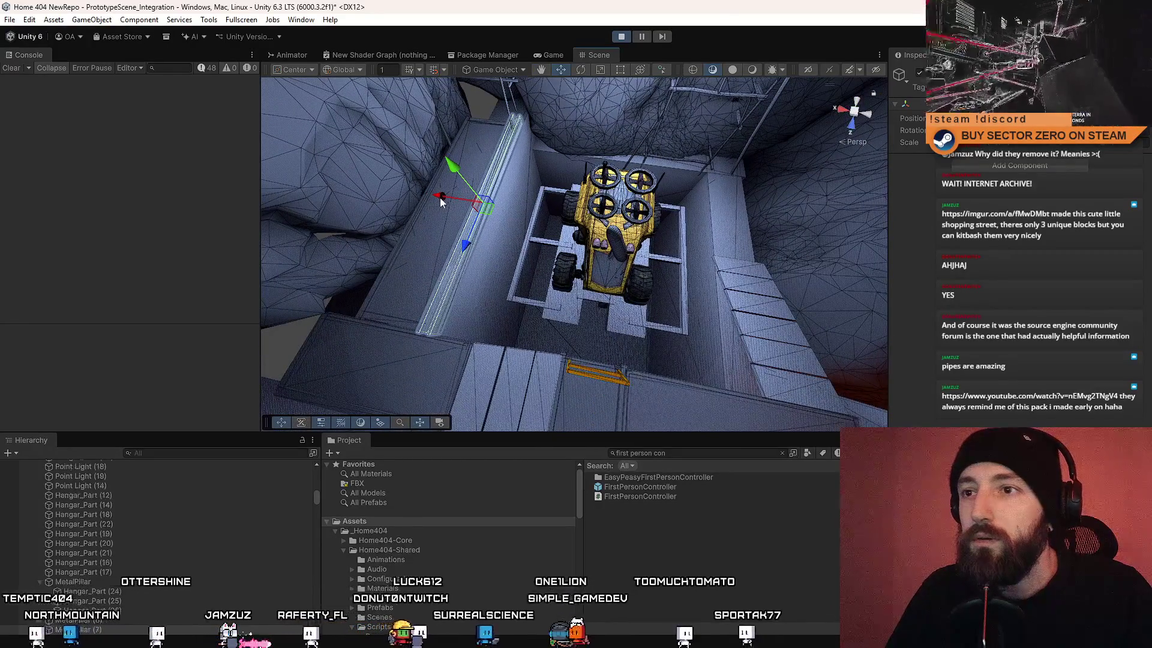
key(f)
key(e)
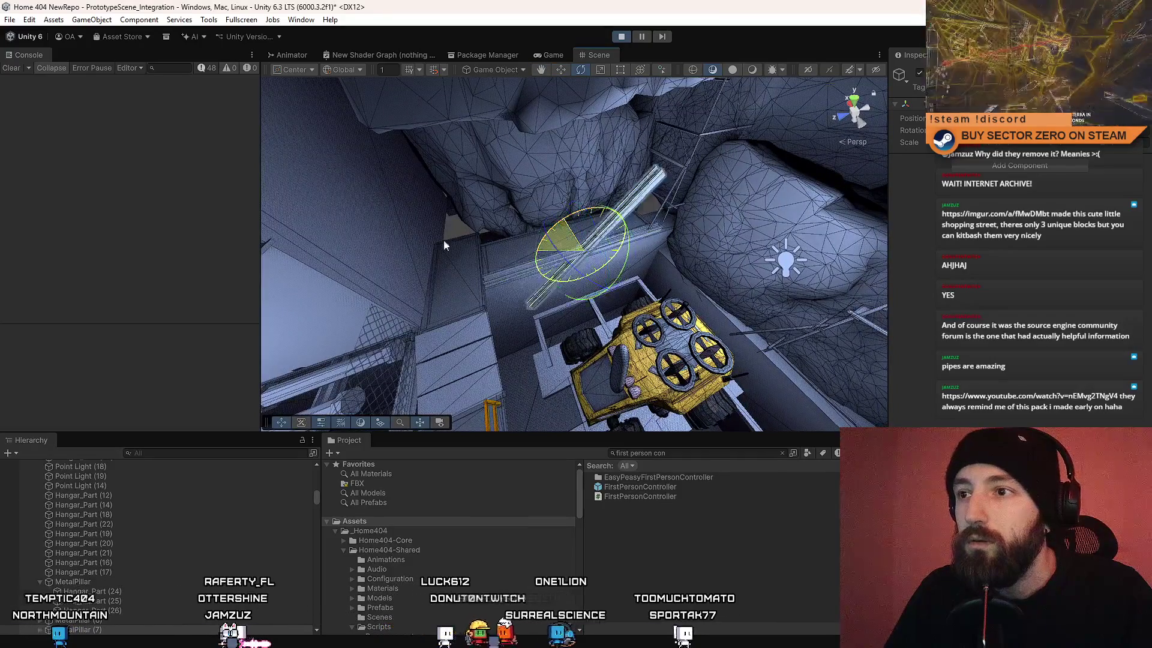
key(ctrl+z)
mouse_move(362, 254)
mouse_down()
mouse_move(629, 321)
mouse_move(605, 294)
mouse_up()
key(w)
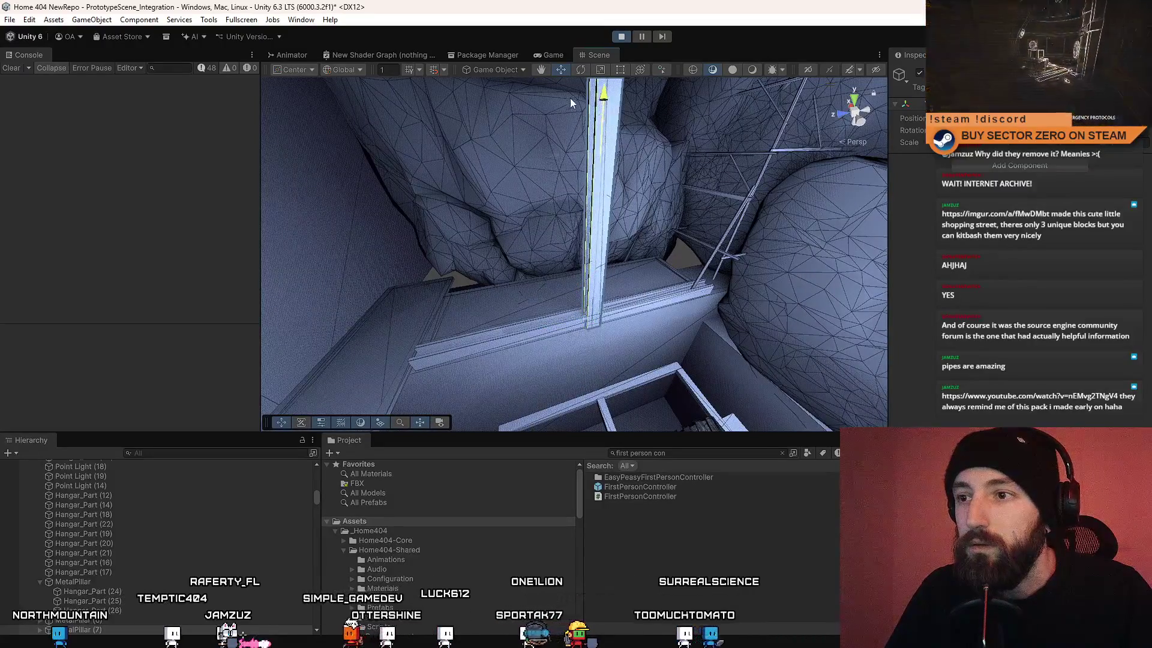
mouse_move(625, 164)
mouse_down()
mouse_move(523, 216)
mouse_move(592, 194)
mouse_move(452, 189)
mouse_up()
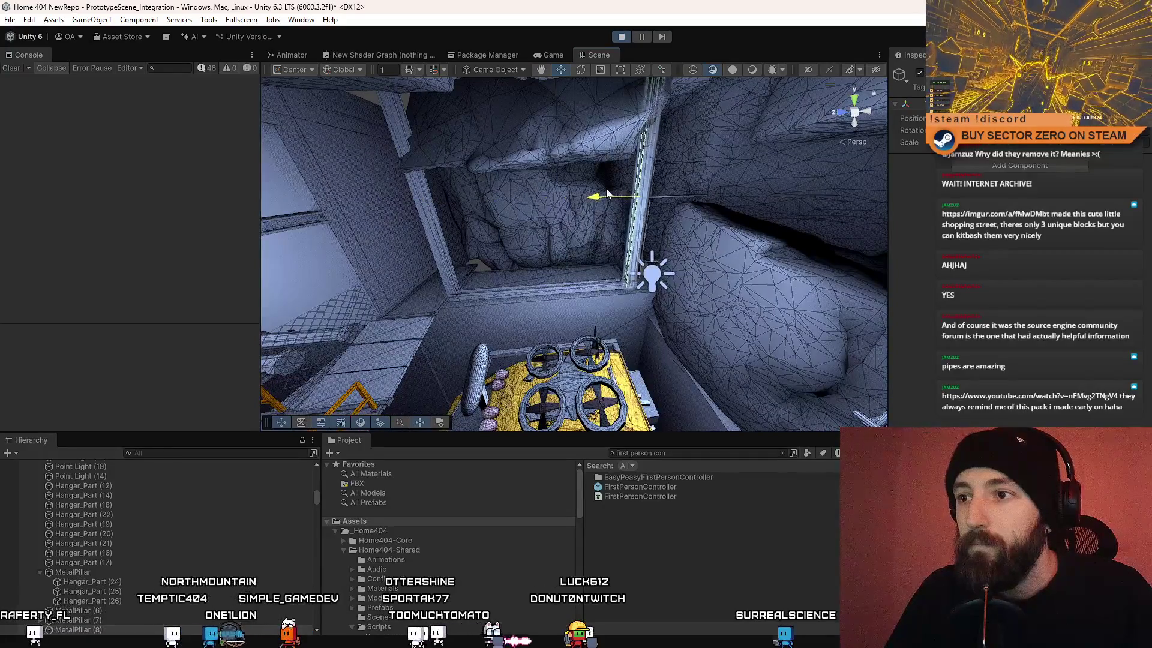
Step: Orbit around the beam frame over the drone and bring it into focus
mouse_move(610, 192)
mouse_down()
mouse_move(662, 259)
mouse_move(647, 202)
mouse_move(532, 207)
mouse_up()
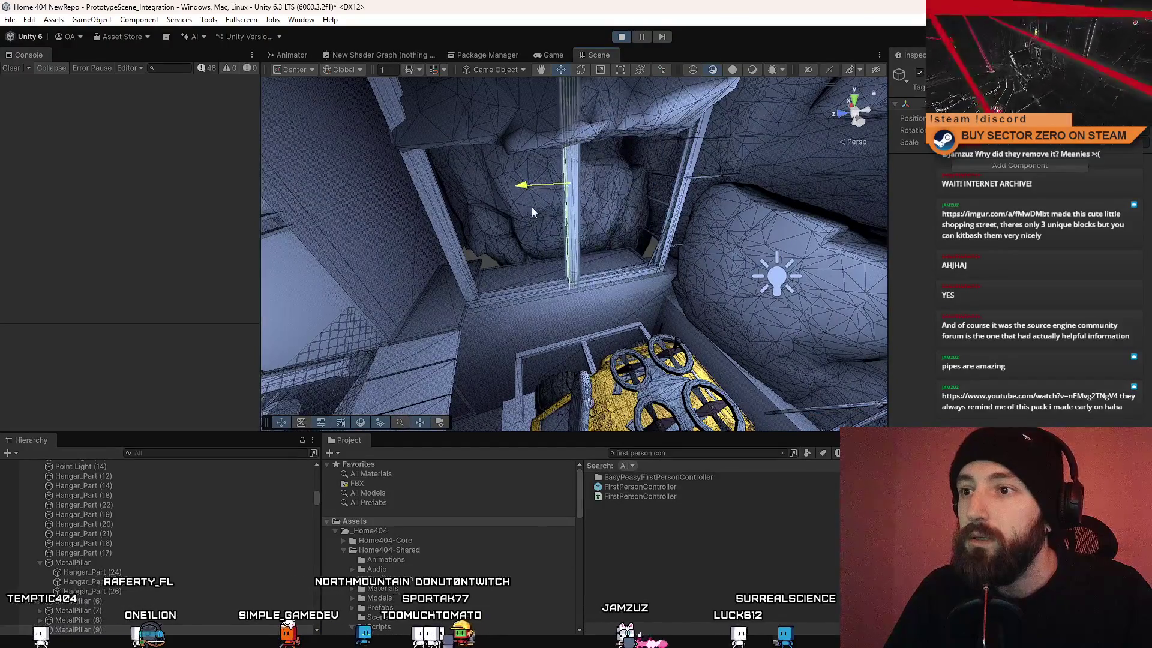
mouse_move(632, 191)
mouse_down()
mouse_move(593, 166)
mouse_move(617, 175)
mouse_up()
key(e)
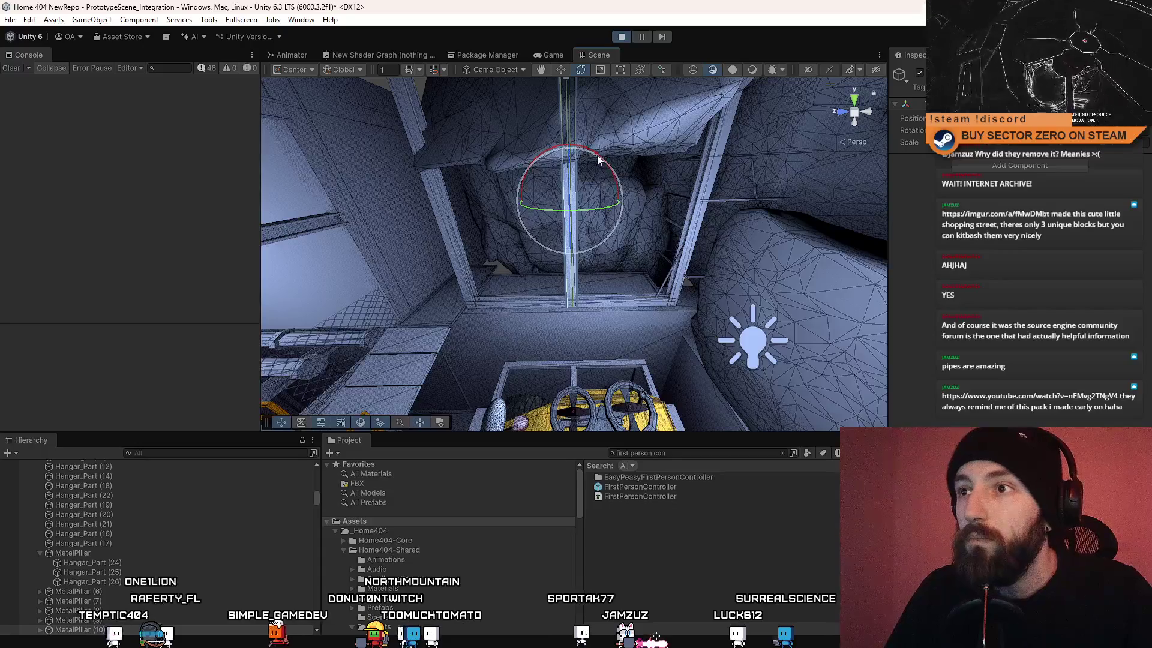
mouse_move(408, 158)
mouse_down()
mouse_move(794, 189)
mouse_move(579, 183)
mouse_up()
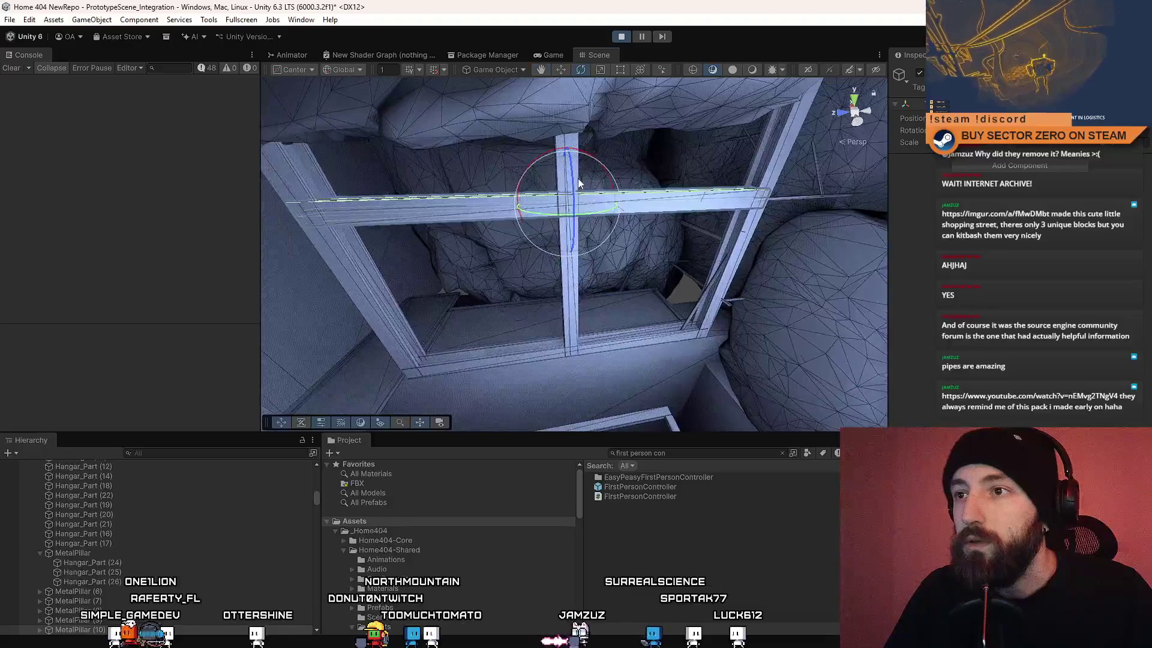
mouse_move(628, 265)
mouse_down()
mouse_move(434, 203)
mouse_move(599, 250)
mouse_up()
key(e)
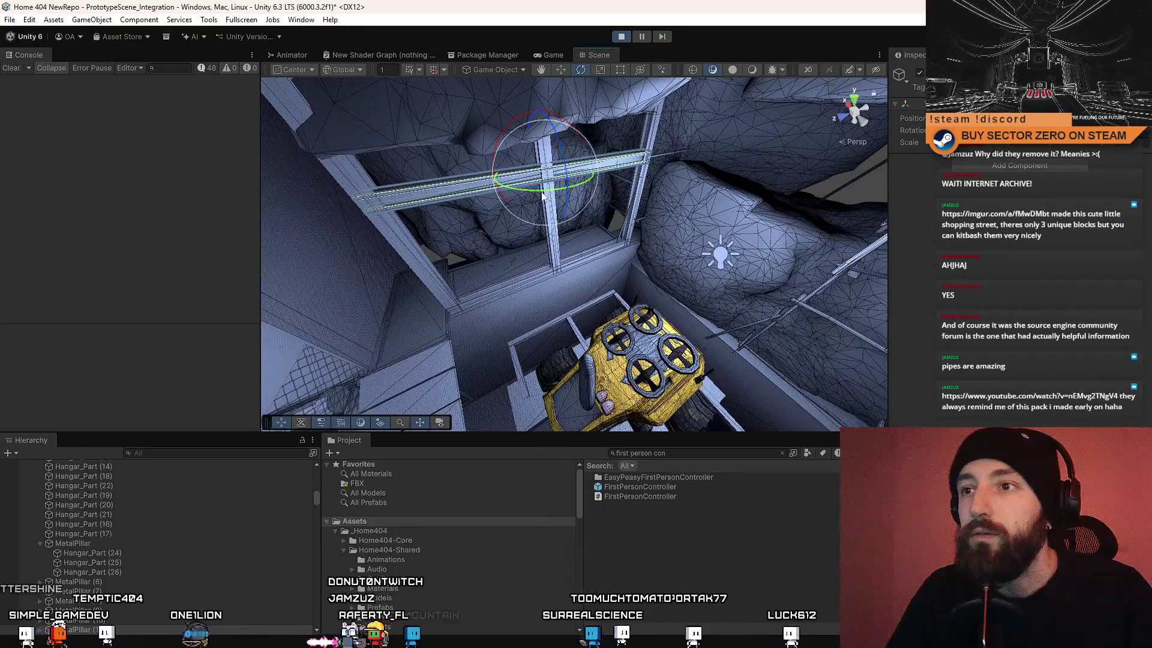
key(w)
key(f)
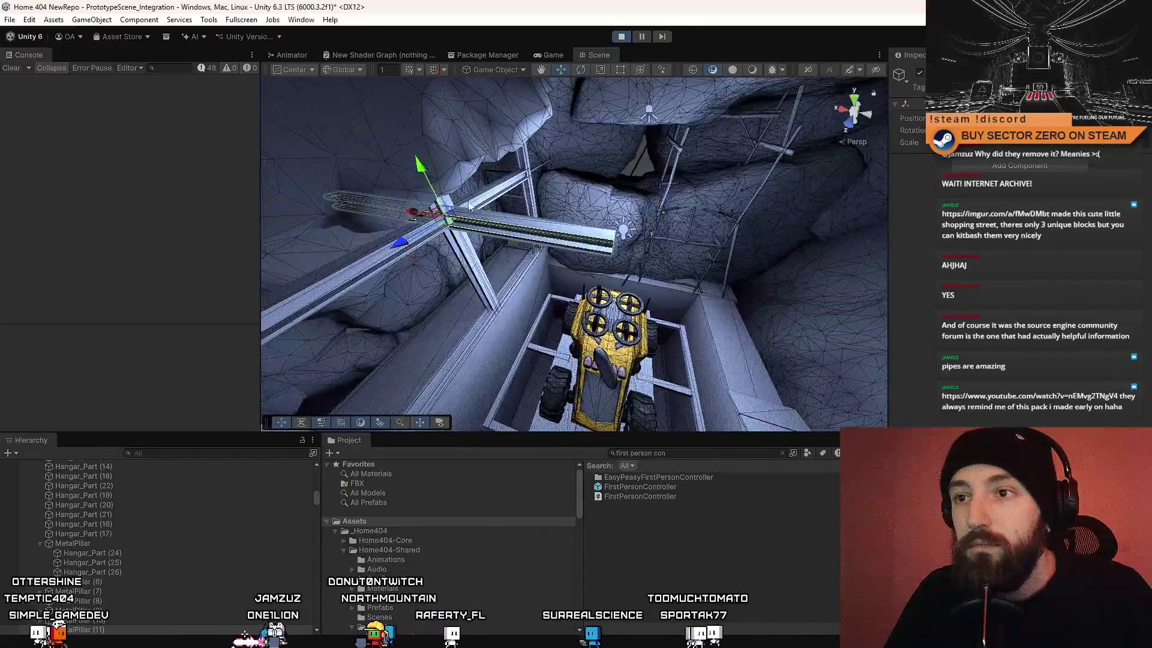
mouse_move(582, 246)
mouse_down()
mouse_move(549, 207)
mouse_move(585, 204)
mouse_move(574, 246)
mouse_up()
mouse_move(666, 246)
mouse_down()
mouse_move(510, 171)
mouse_move(605, 198)
mouse_up()
Step: Rescale the horizontal beam over the drone along its length to fit between the pillars
click(528, 180)
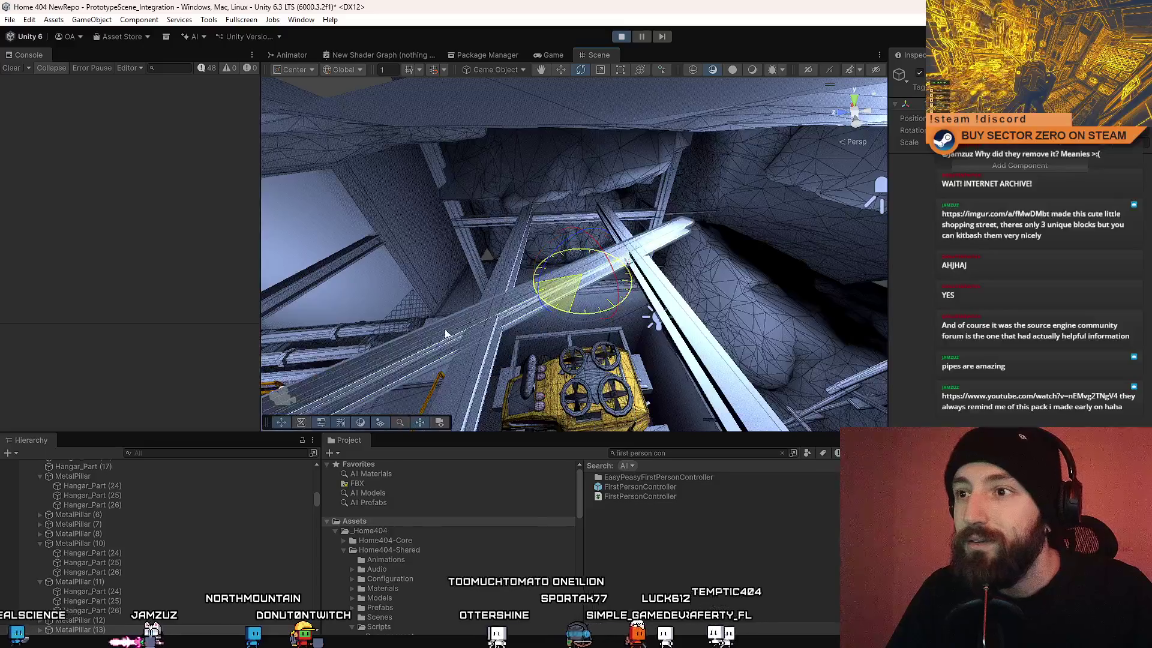
click(553, 274)
key(r)
mouse_move(628, 272)
mouse_down()
mouse_move(607, 282)
mouse_move(629, 316)
mouse_move(827, 364)
mouse_move(530, 239)
mouse_move(308, 212)
mouse_move(412, 219)
mouse_move(627, 273)
mouse_move(542, 225)
mouse_move(450, 236)
mouse_move(577, 273)
mouse_up()
key(w)
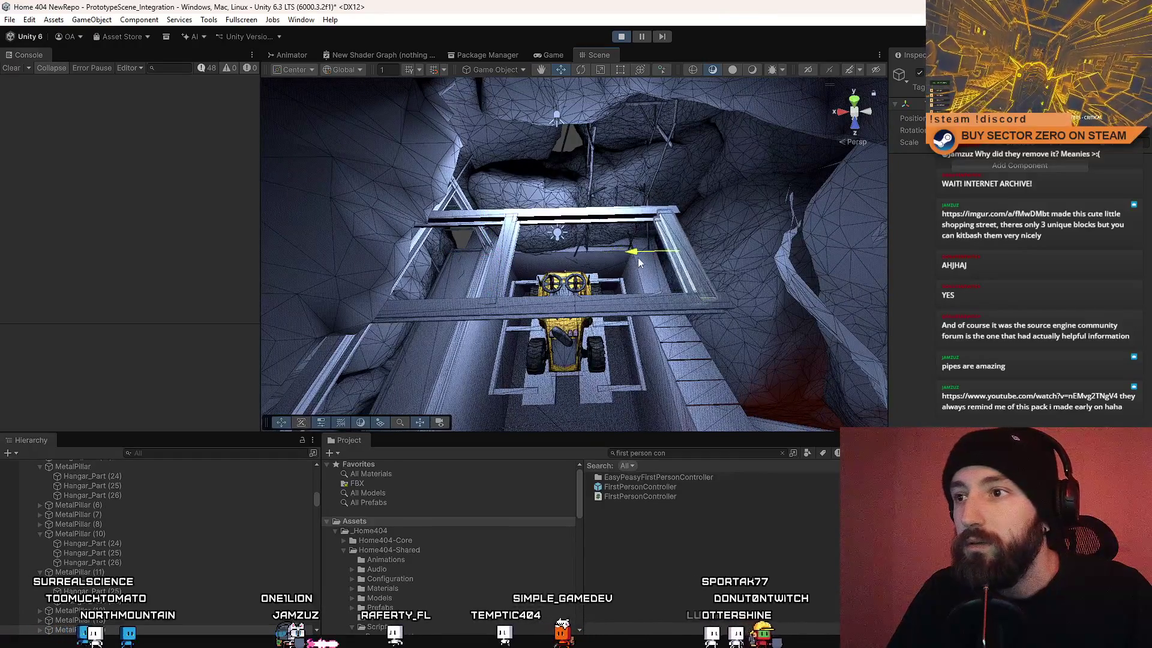
mouse_move(646, 259)
mouse_down()
mouse_move(646, 84)
mouse_move(627, 129)
mouse_move(466, 203)
mouse_up()
click(465, 186)
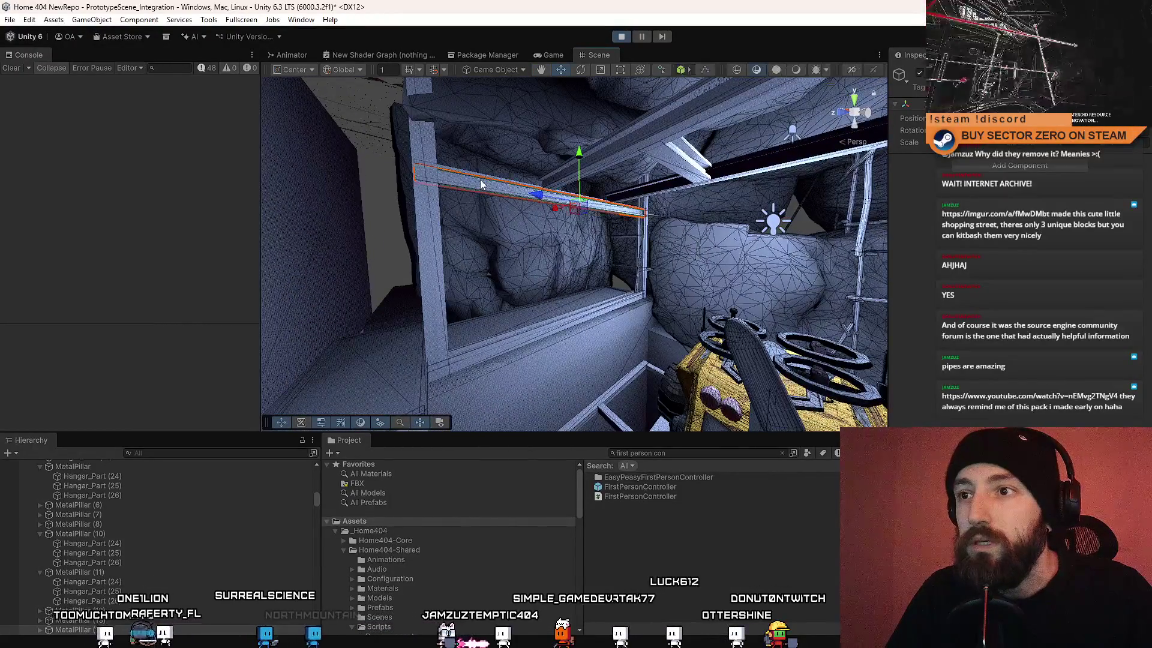
Step: Select, collapse and frame MetalPillar (7), orbiting to face the frame head-on
click(432, 244)
click(81, 513)
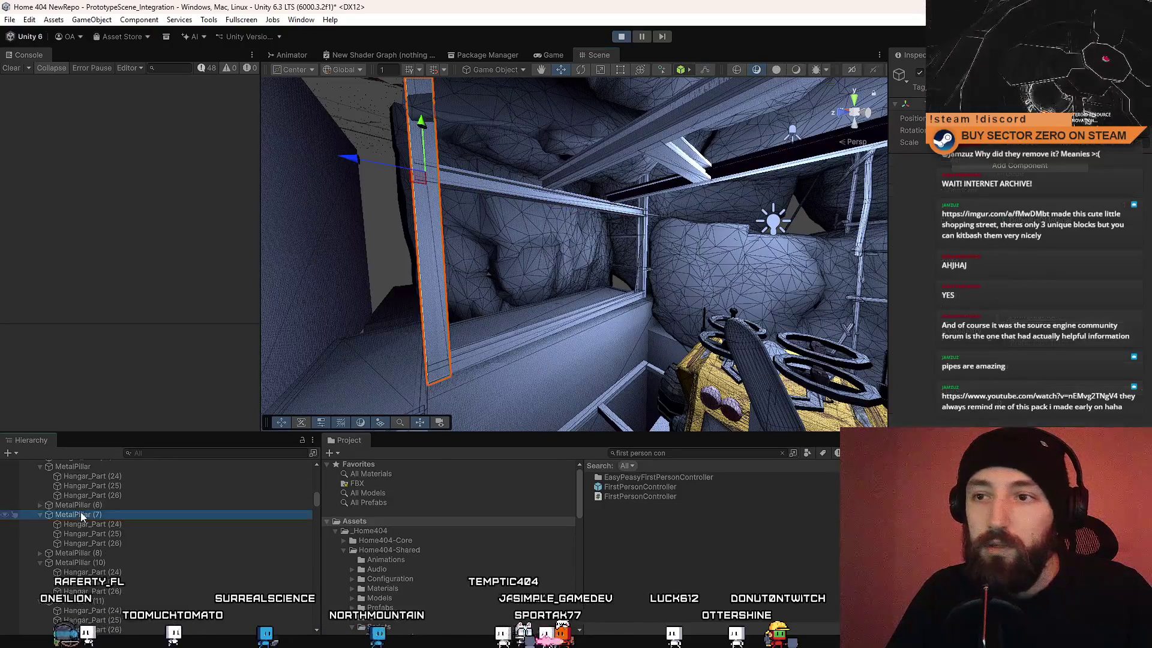
click(41, 515)
double_click(78, 514)
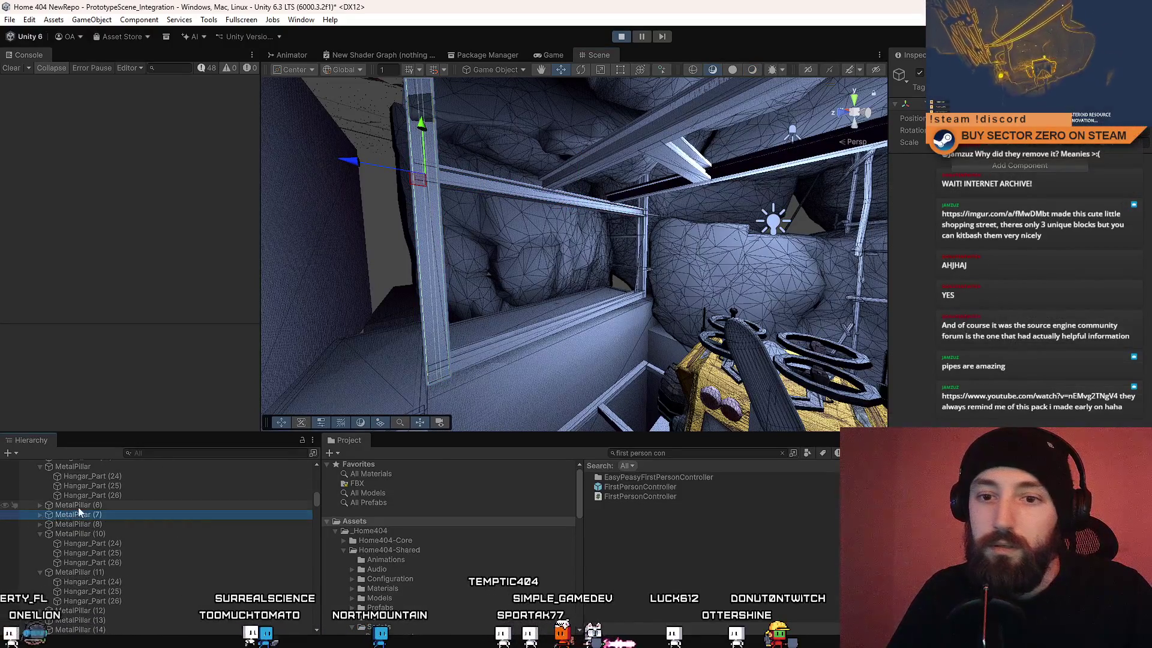
drag(613, 276, 503, 273)
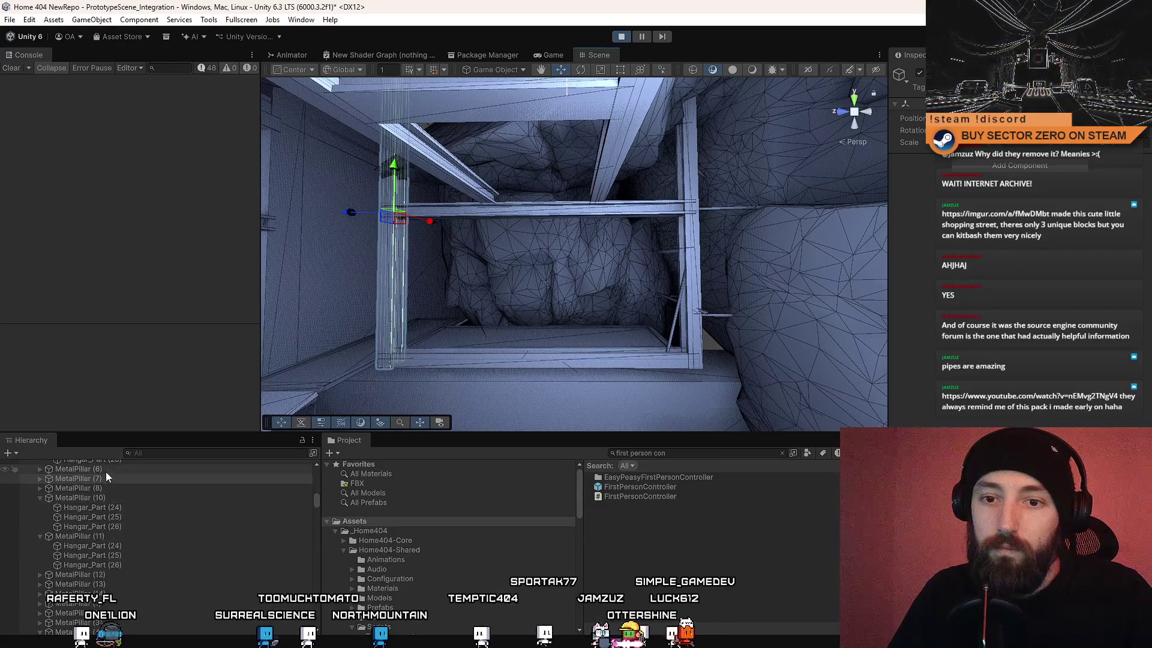
Step: Multi-select MetalPillar (6), (7) and (8) in the Hierarchy and view the frame over the vehicle
click(105, 474)
scroll(113, 484, up, 2)
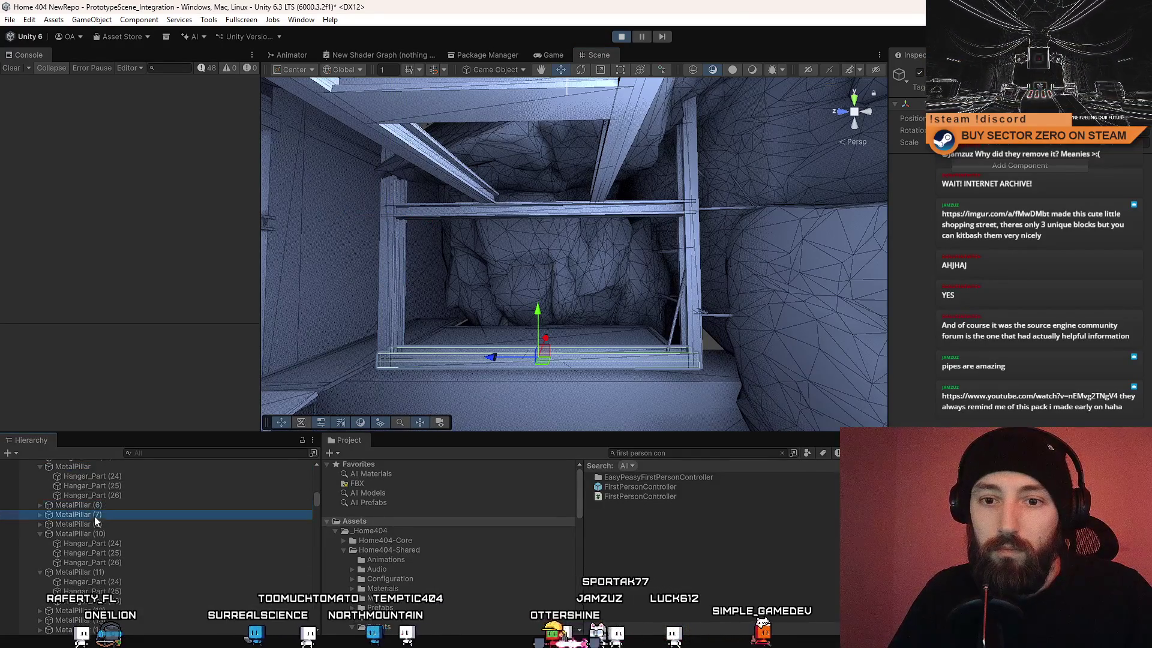
ctrl+click(102, 505)
scroll(102, 507, up, 2)
ctrl+click(103, 503)
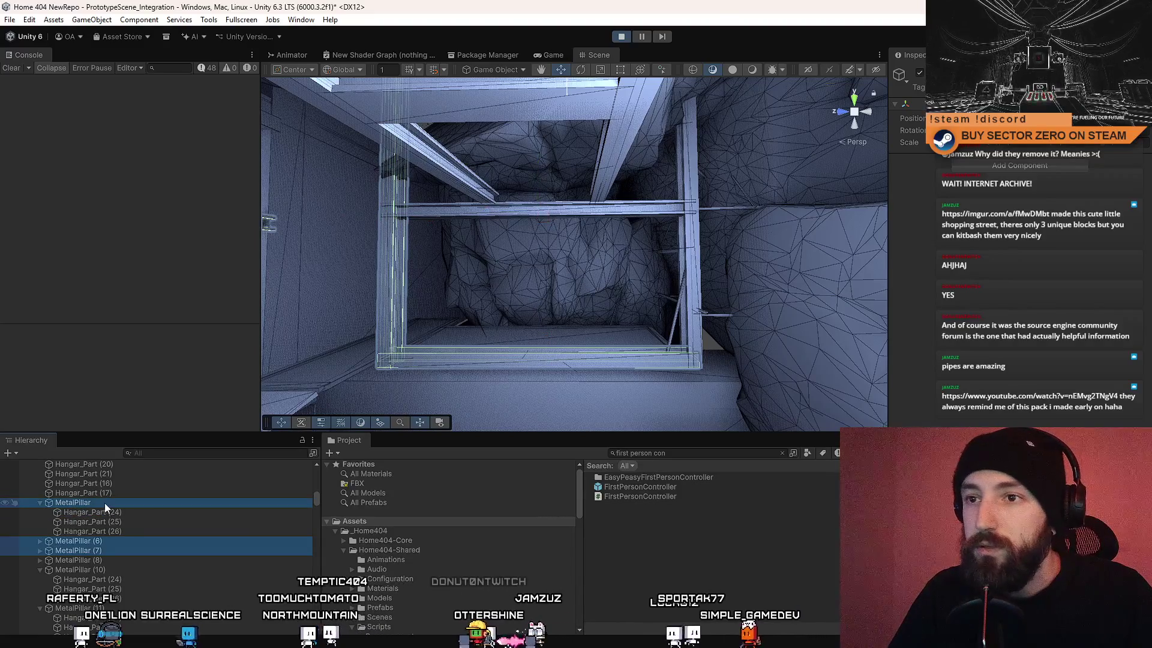
ctrl+click(94, 506)
scroll(131, 504, up, 4)
scroll(126, 522, down, 5)
ctrl+click(118, 526)
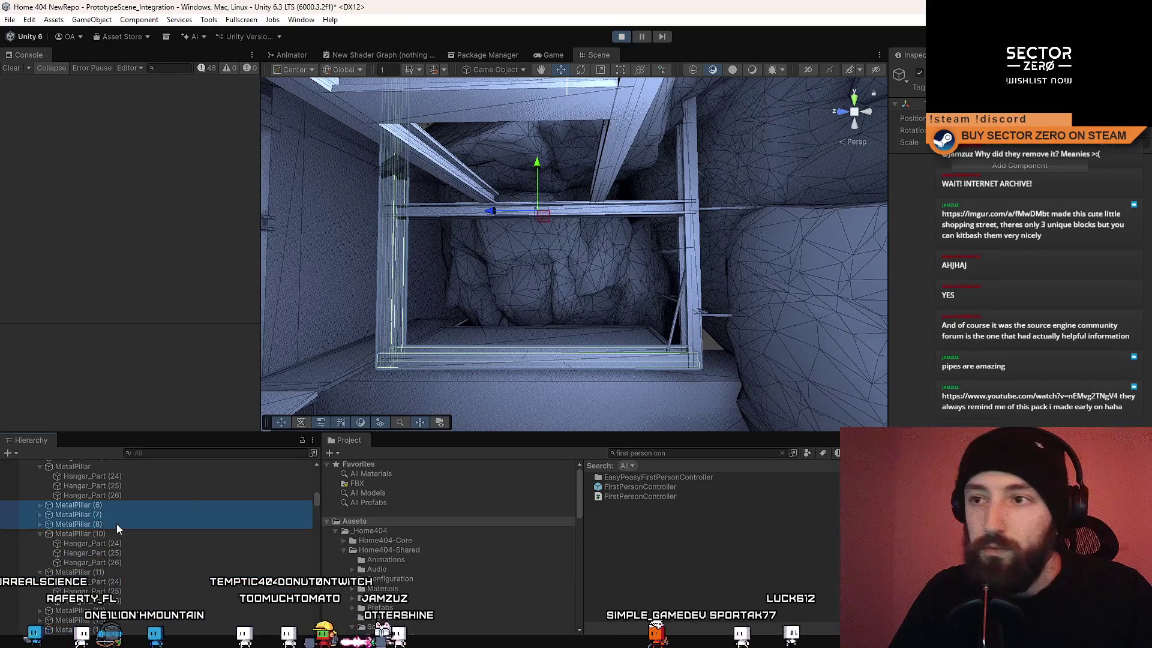
mouse_move(312, 312)
mouse_down()
mouse_move(327, 318)
mouse_move(315, 324)
mouse_move(681, 225)
mouse_move(672, 228)
mouse_move(564, 257)
mouse_move(685, 198)
mouse_move(614, 275)
mouse_move(662, 197)
mouse_move(598, 185)
mouse_move(529, 285)
mouse_move(528, 324)
mouse_move(510, 348)
mouse_up()
Step: Duplicate a pillar group as MetalPillar (17) and frame it looking down the shaft
click(581, 209)
double_click(103, 576)
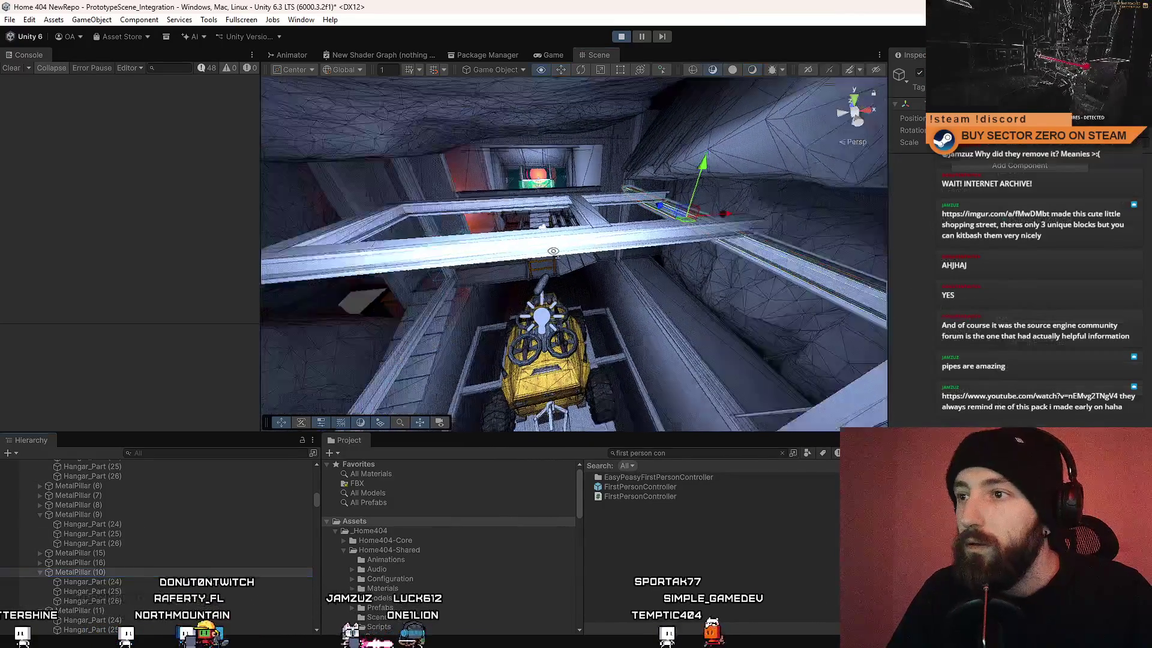
key(ctrl+d)
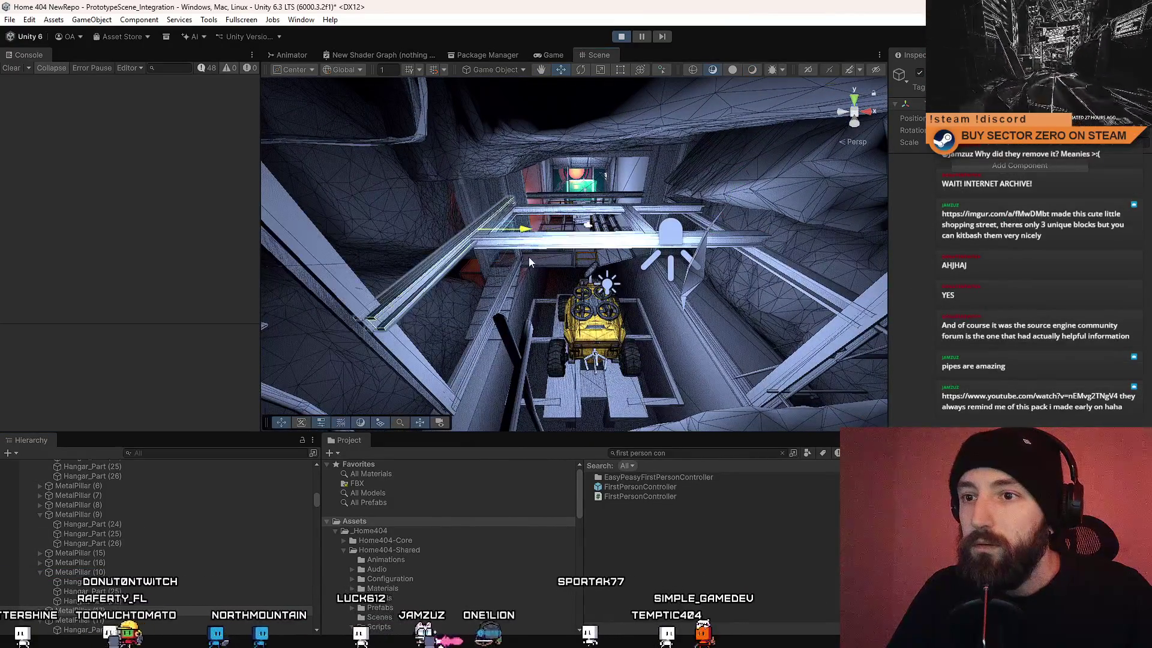
key(f)
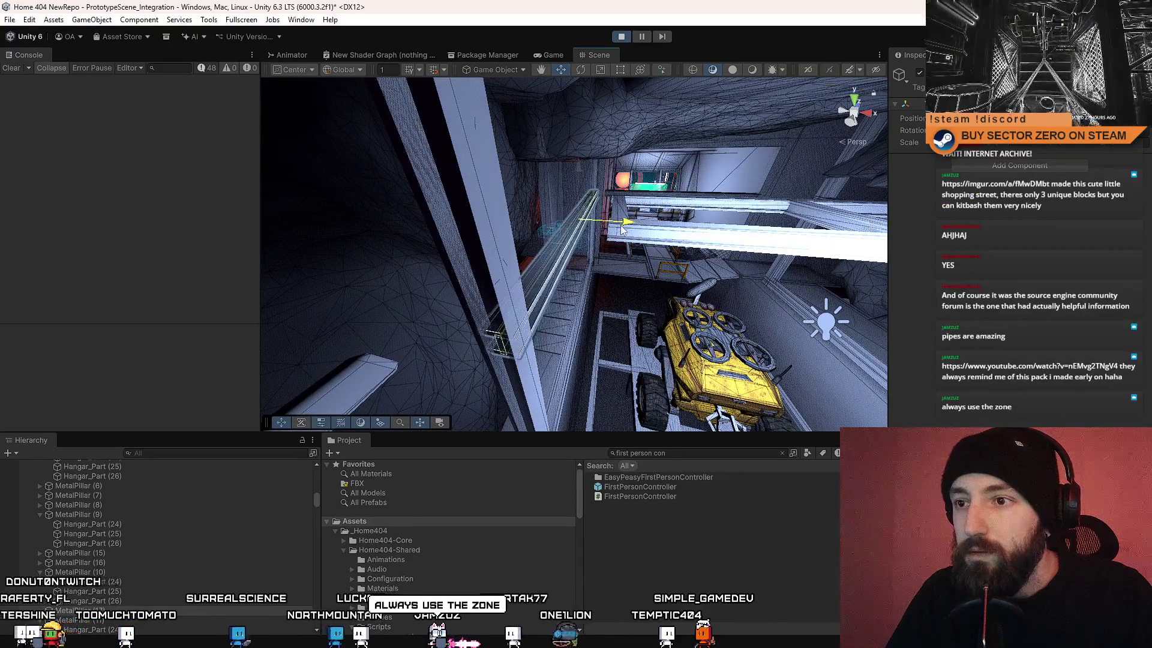
drag(605, 297, 608, 318)
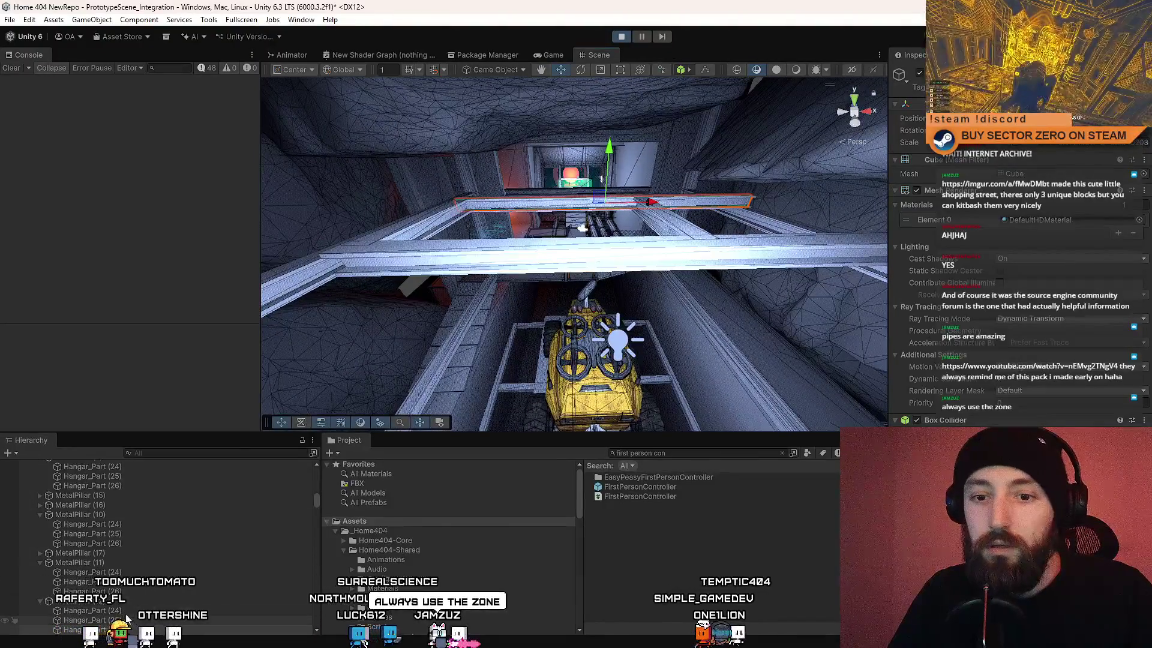
Step: Shorten the selected pillar group's beams slightly
click(90, 601)
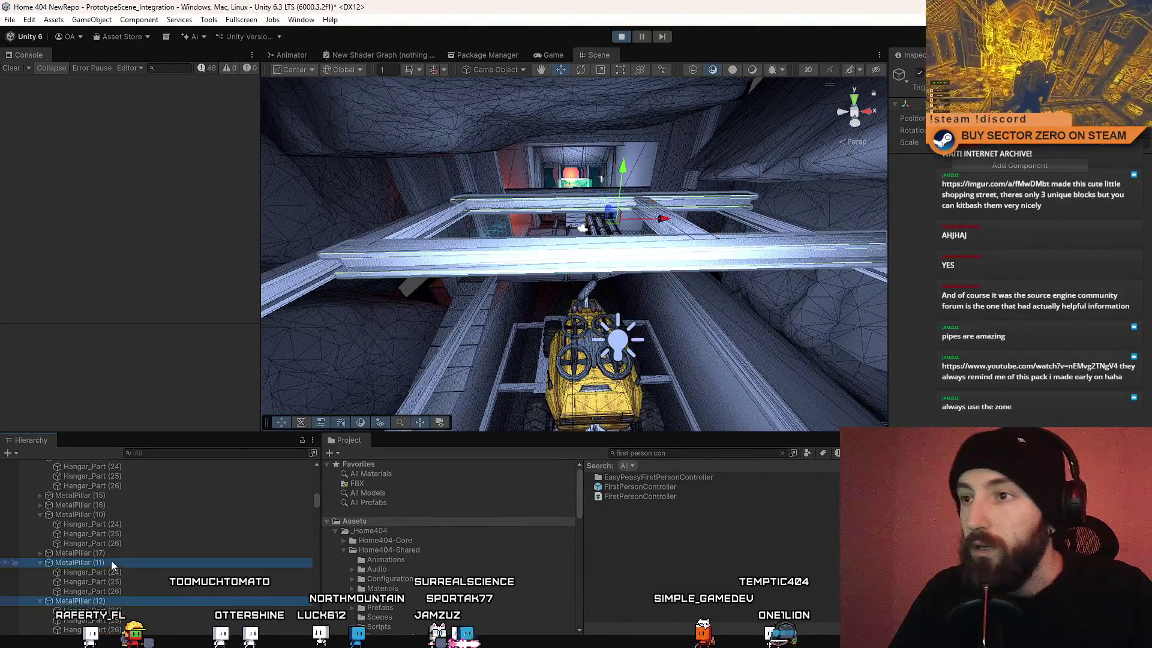
drag(540, 258, 559, 260)
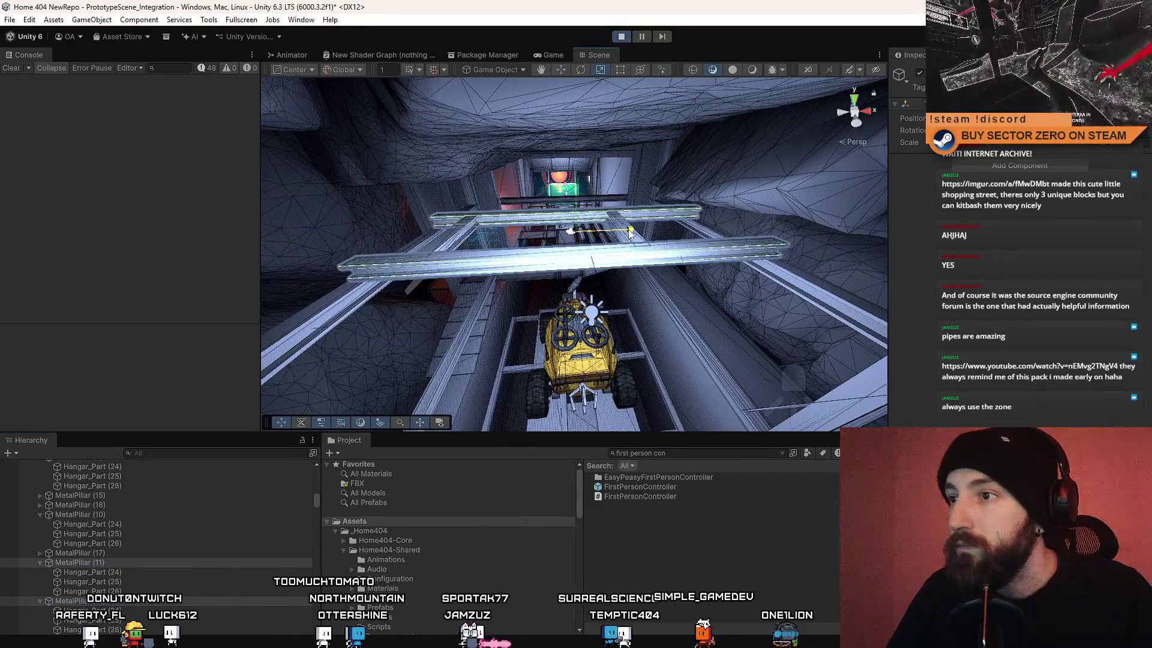
drag(637, 234, 632, 233)
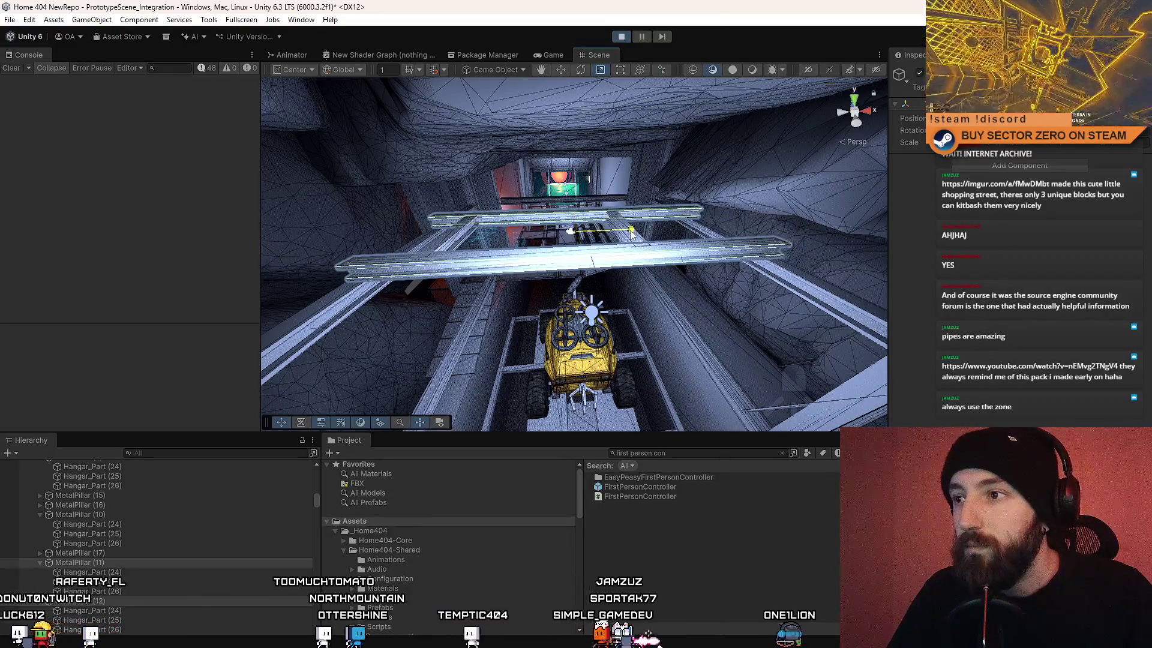
mouse_move(632, 232)
mouse_down()
mouse_move(602, 231)
mouse_move(696, 285)
mouse_move(747, 236)
mouse_up()
Step: Frame MetalPillar (14) and switch to the Move tool facing the vehicle and orange wall
click(711, 216)
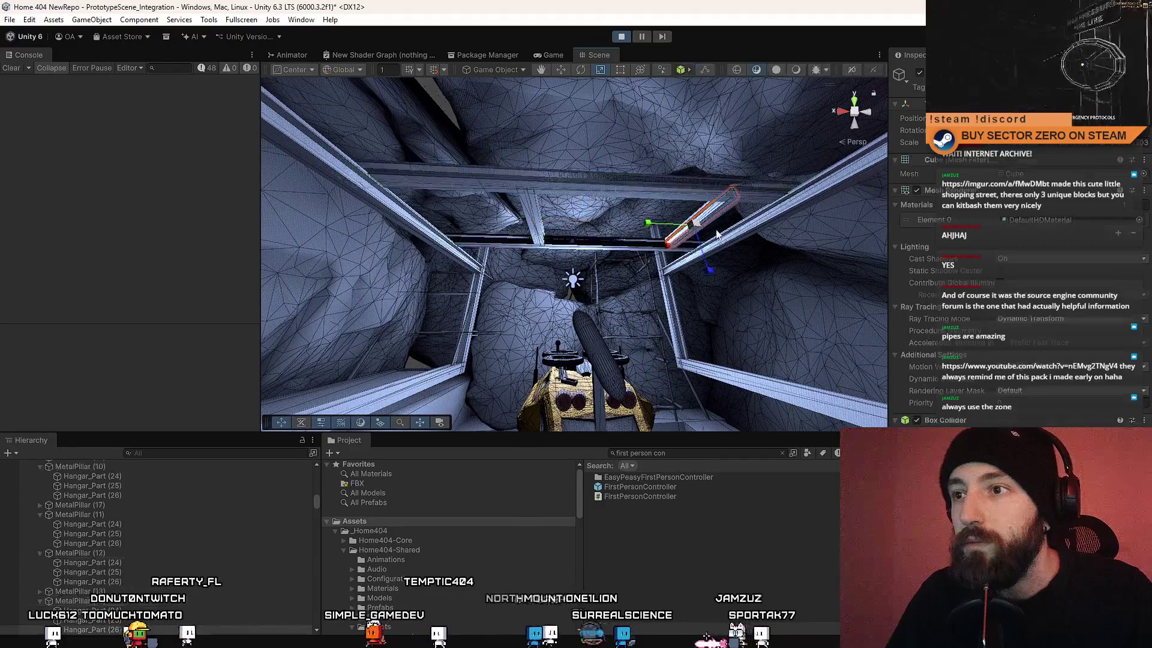
double_click(109, 602)
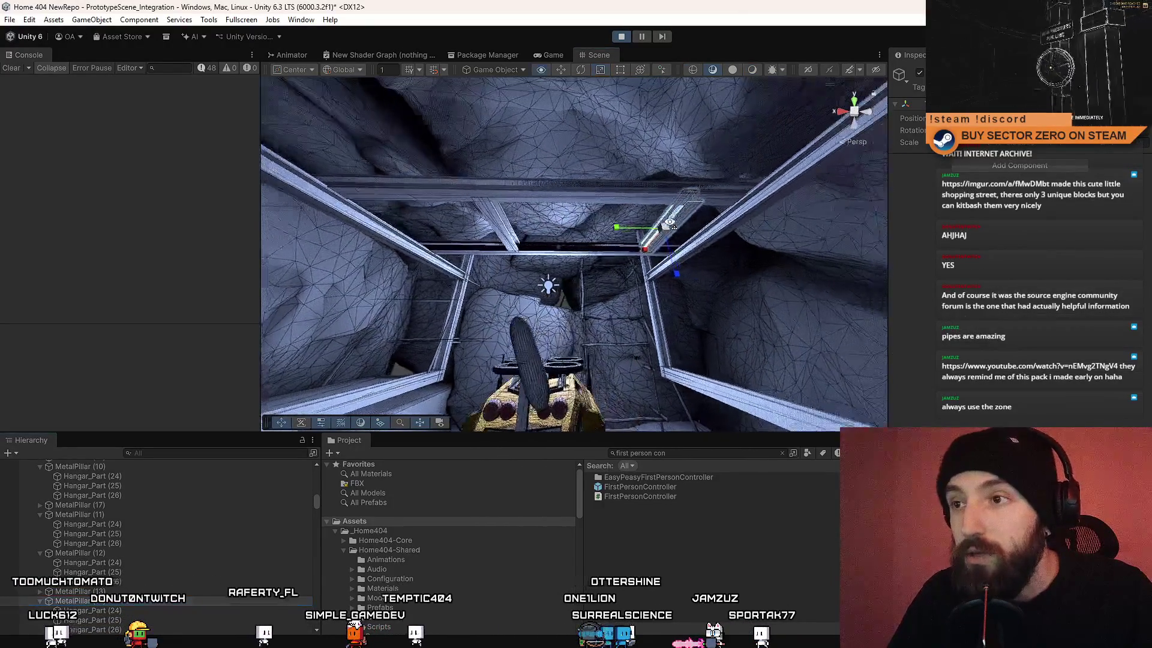
key(w)
mouse_move(534, 234)
mouse_down()
mouse_move(726, 348)
mouse_move(642, 252)
mouse_move(672, 280)
mouse_move(314, 327)
mouse_move(356, 294)
mouse_move(312, 276)
mouse_move(288, 282)
mouse_up()
click(642, 252)
Step: Lower MetalPillar (15) down the frame along the Y axis
scroll(150, 524, up, 3)
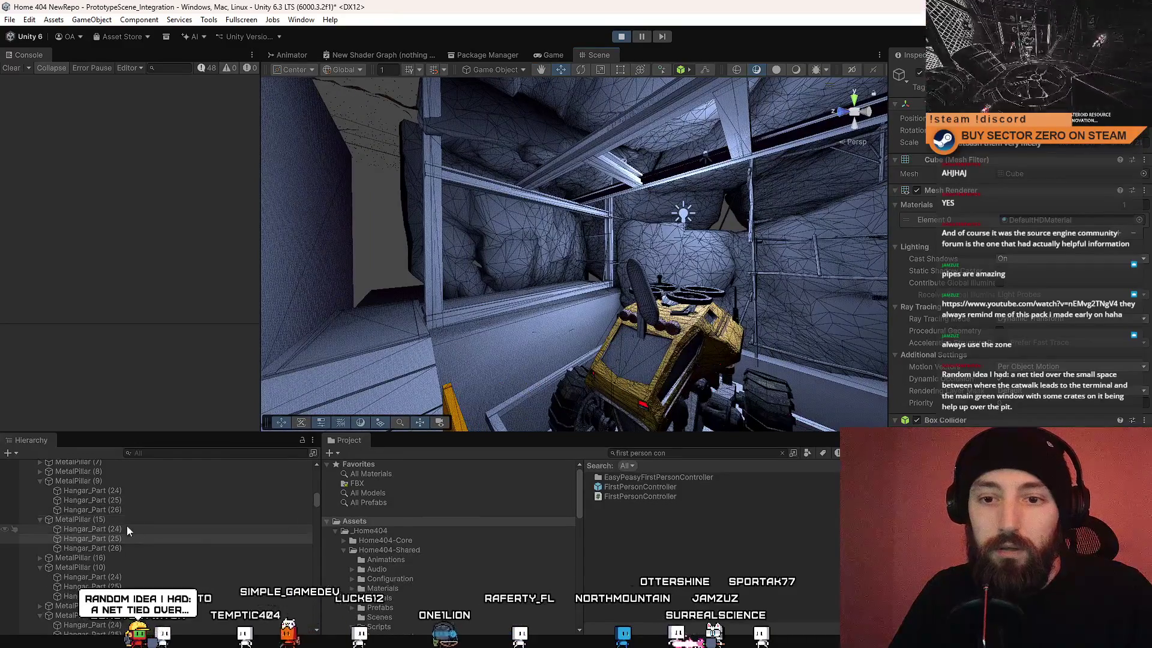
ctrl+click(121, 481)
double_click(180, 510)
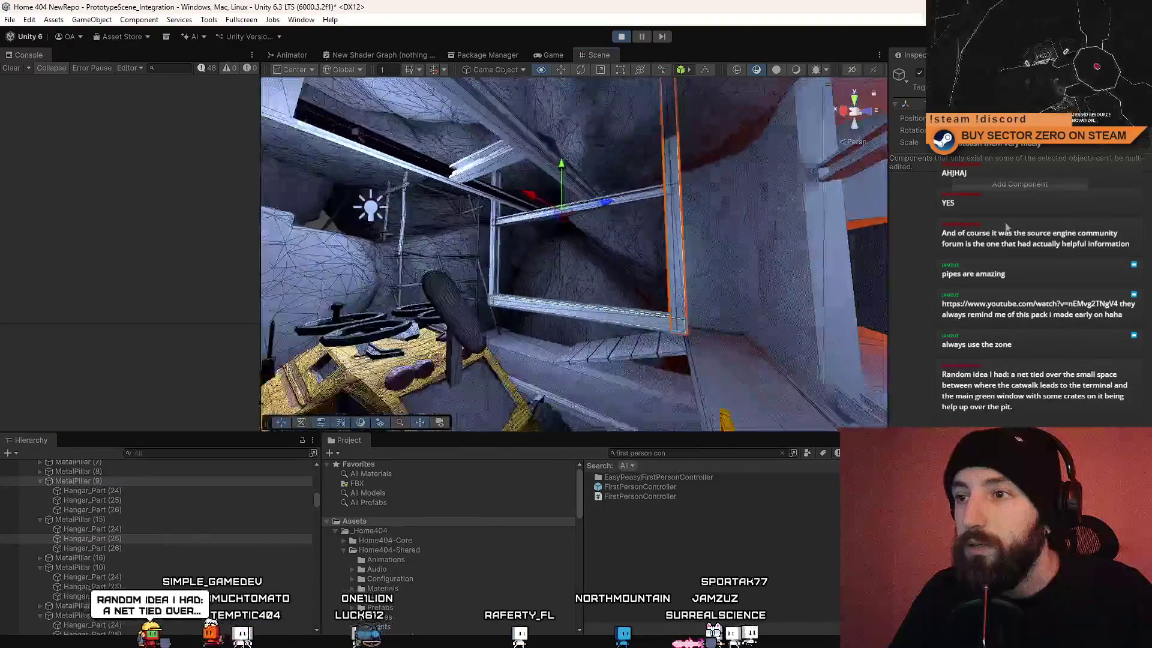
click(135, 538)
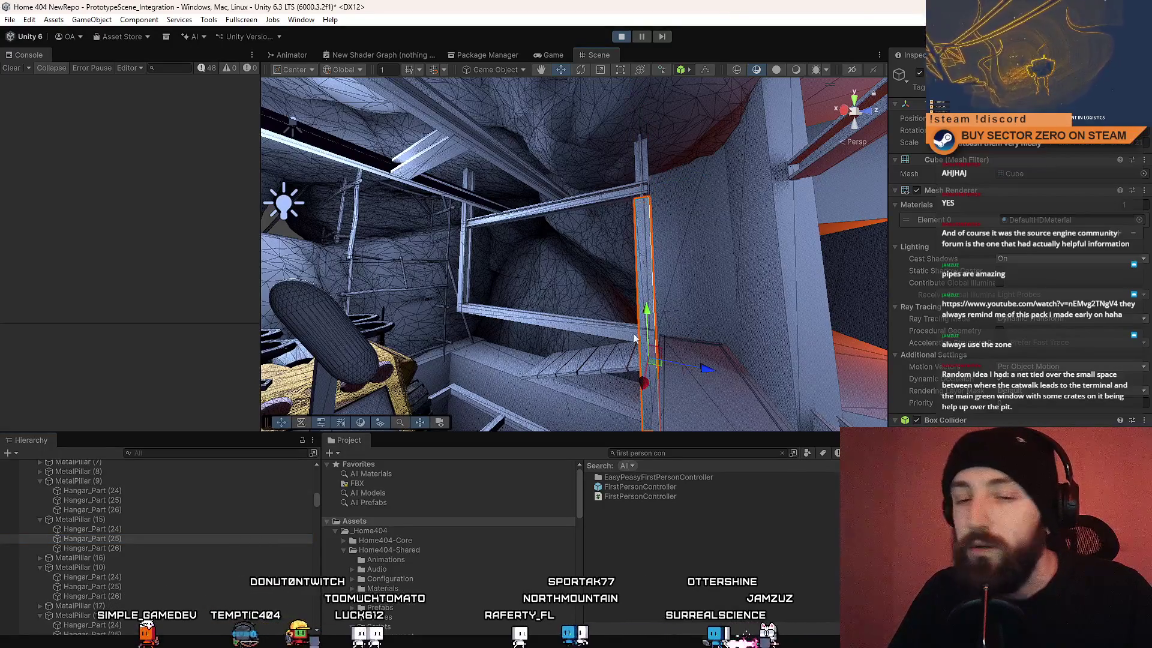
click(117, 521)
mouse_move(651, 150)
mouse_down()
mouse_move(658, 312)
mouse_move(651, 283)
mouse_move(755, 405)
mouse_move(630, 372)
mouse_up()
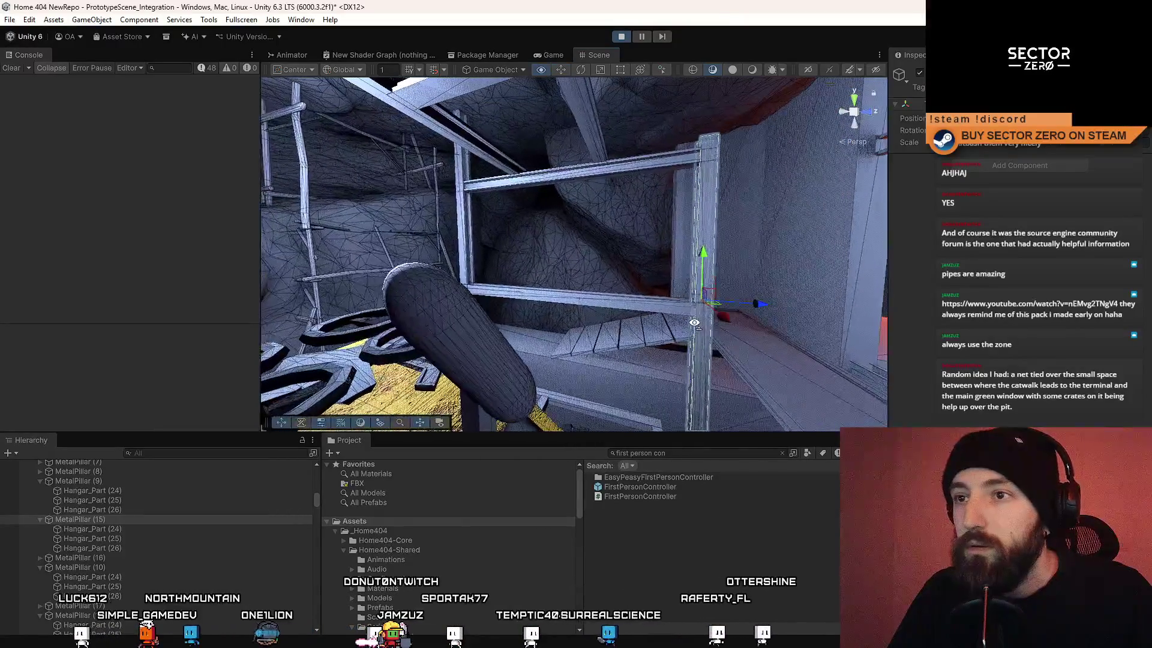
Step: Lower MetalPillar (16) down the frame along the Y axis
click(106, 484)
click(116, 473)
click(464, 224)
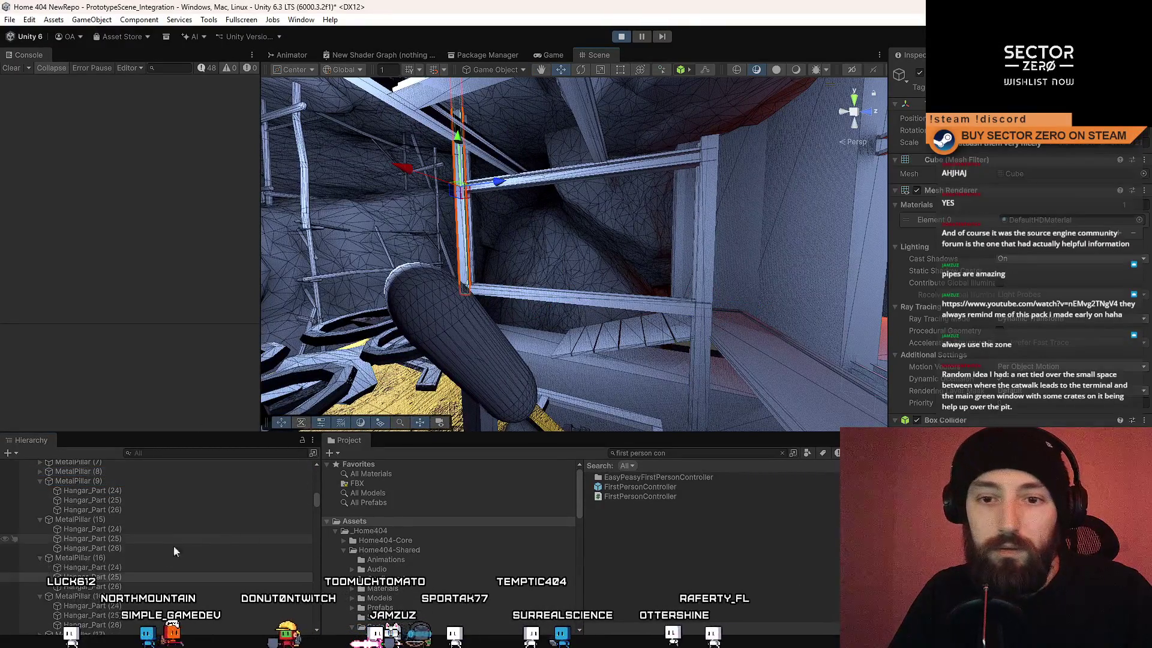
mouse_move(461, 142)
mouse_down()
mouse_move(480, 260)
mouse_move(586, 308)
mouse_move(607, 294)
mouse_up()
mouse_move(596, 365)
mouse_down()
mouse_move(576, 180)
mouse_move(531, 230)
mouse_up()
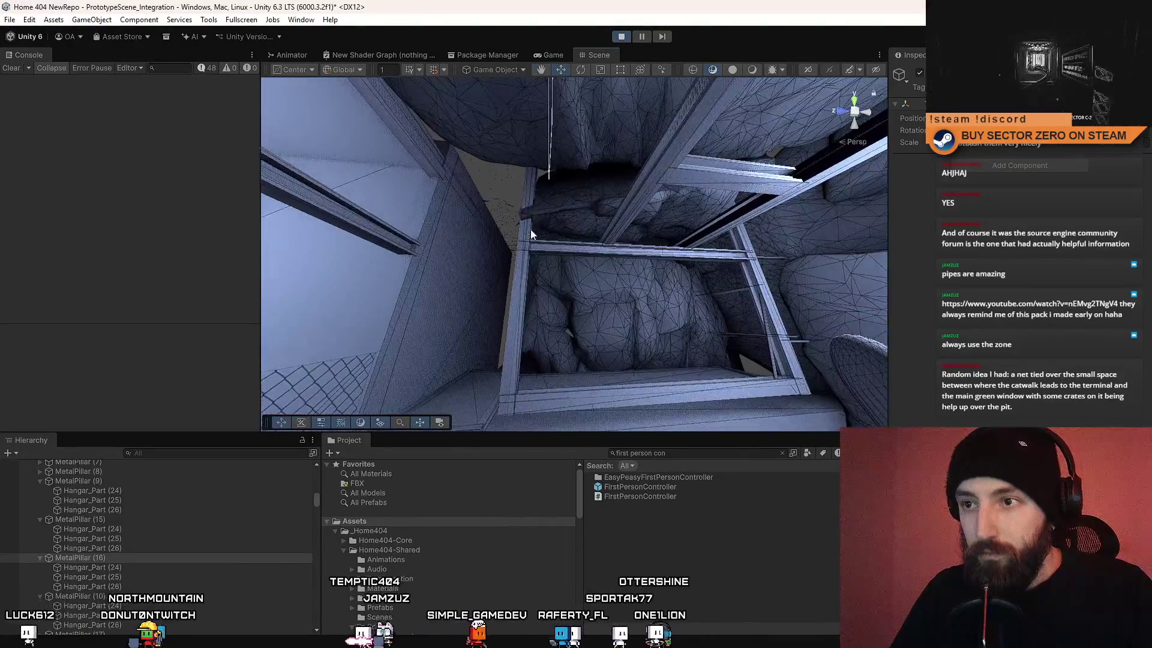
Step: Inspect MetalPillar (7) and (6) near the vehicle, then enter Play mode
click(528, 230)
double_click(78, 570)
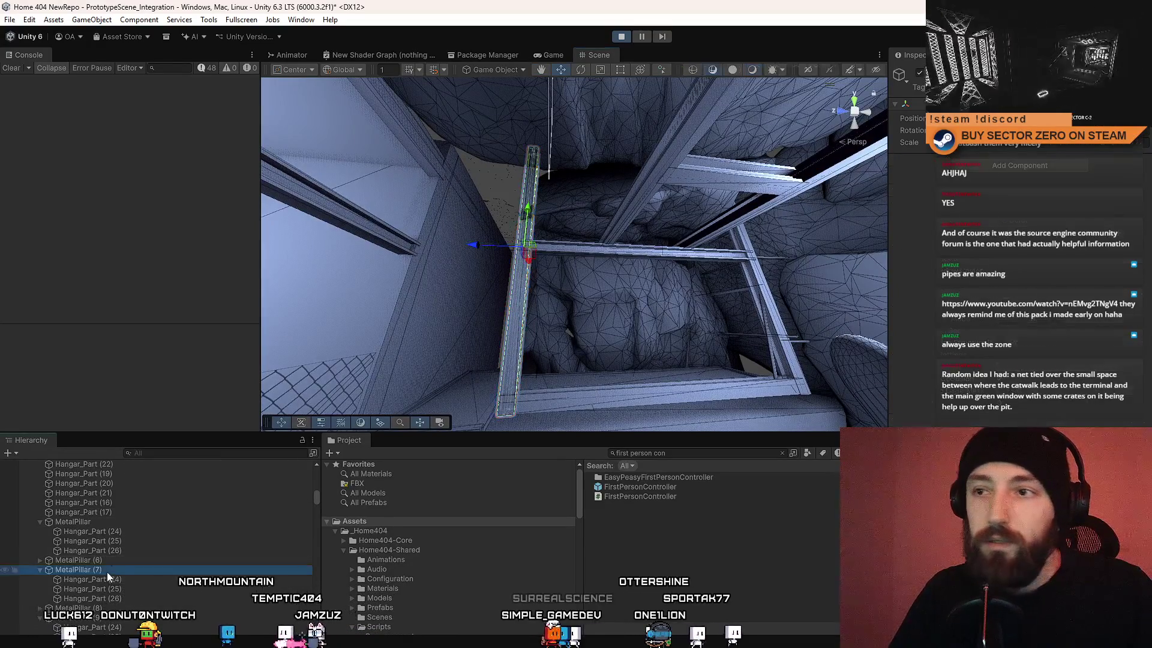
mouse_move(632, 294)
mouse_down()
mouse_move(543, 263)
mouse_move(563, 297)
mouse_up()
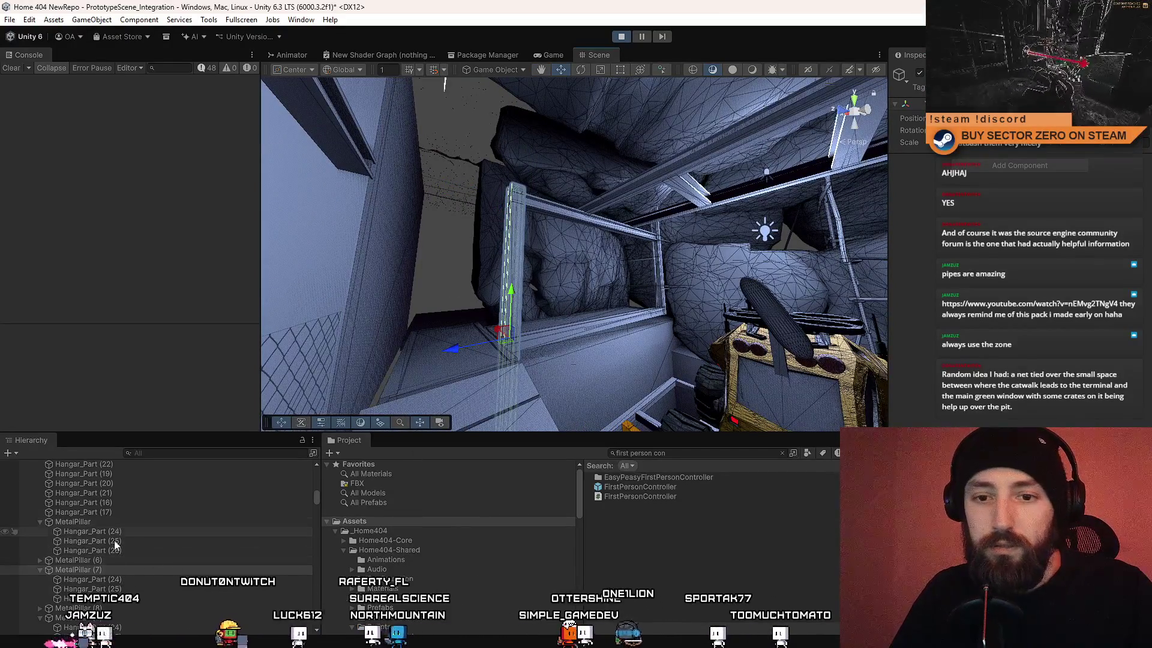
double_click(146, 560)
mouse_move(656, 278)
mouse_down()
mouse_move(419, 286)
mouse_move(384, 302)
mouse_move(547, 266)
mouse_move(559, 216)
mouse_move(591, 183)
mouse_move(622, 285)
mouse_move(623, 253)
mouse_up()
click(547, 266)
mouse_move(543, 221)
mouse_down()
mouse_move(566, 366)
mouse_move(571, 319)
mouse_move(711, 229)
mouse_move(601, 240)
mouse_move(540, 228)
mouse_move(468, 121)
mouse_move(488, 265)
mouse_move(393, 230)
mouse_move(448, 255)
mouse_move(715, 538)
mouse_move(740, 237)
mouse_move(697, 246)
mouse_move(781, 258)
mouse_up()
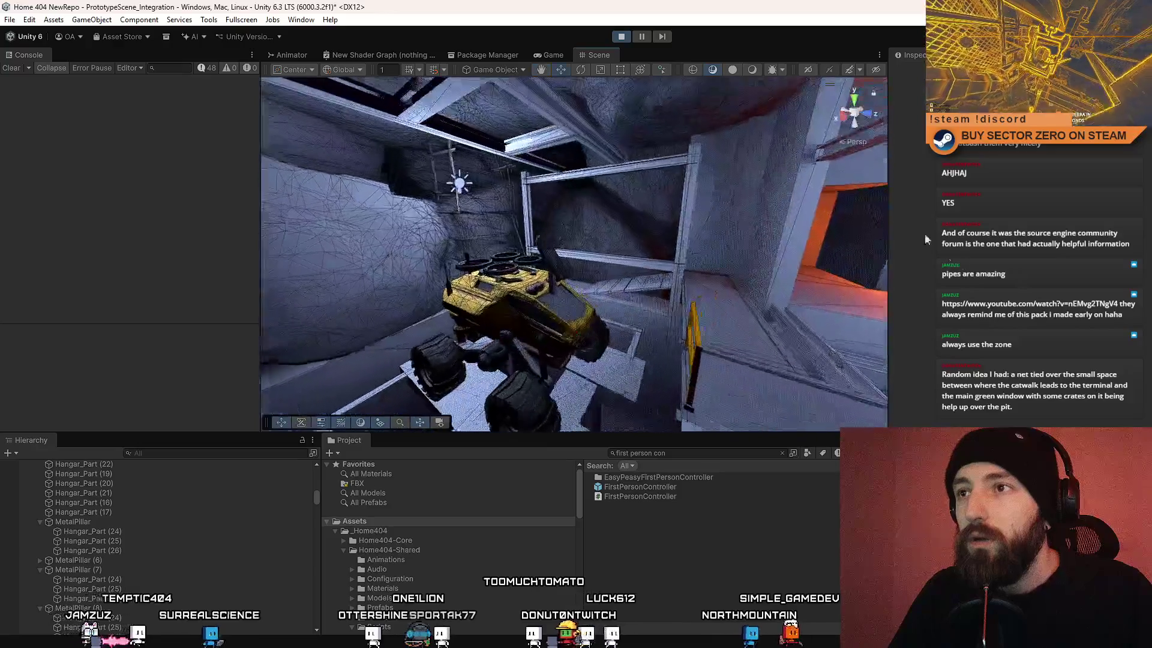
click(550, 55)
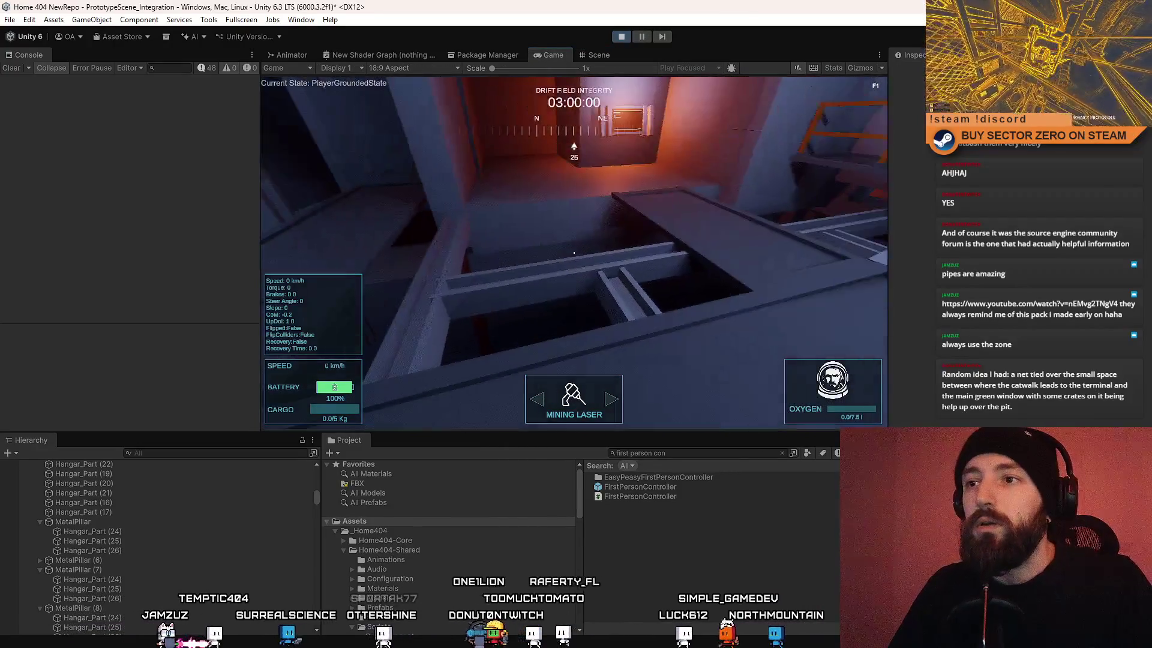
Step: Fullscreen the Game view and walk along the catwalk toward the yellow vehicle
key(F10)
key(w)
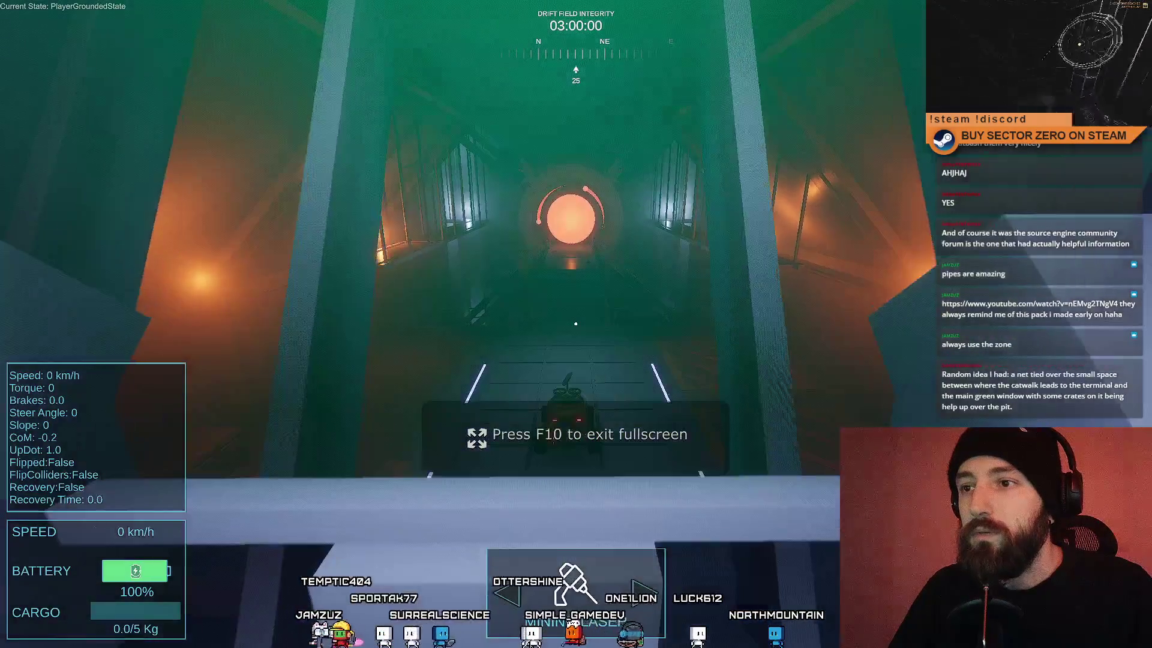
key(w)
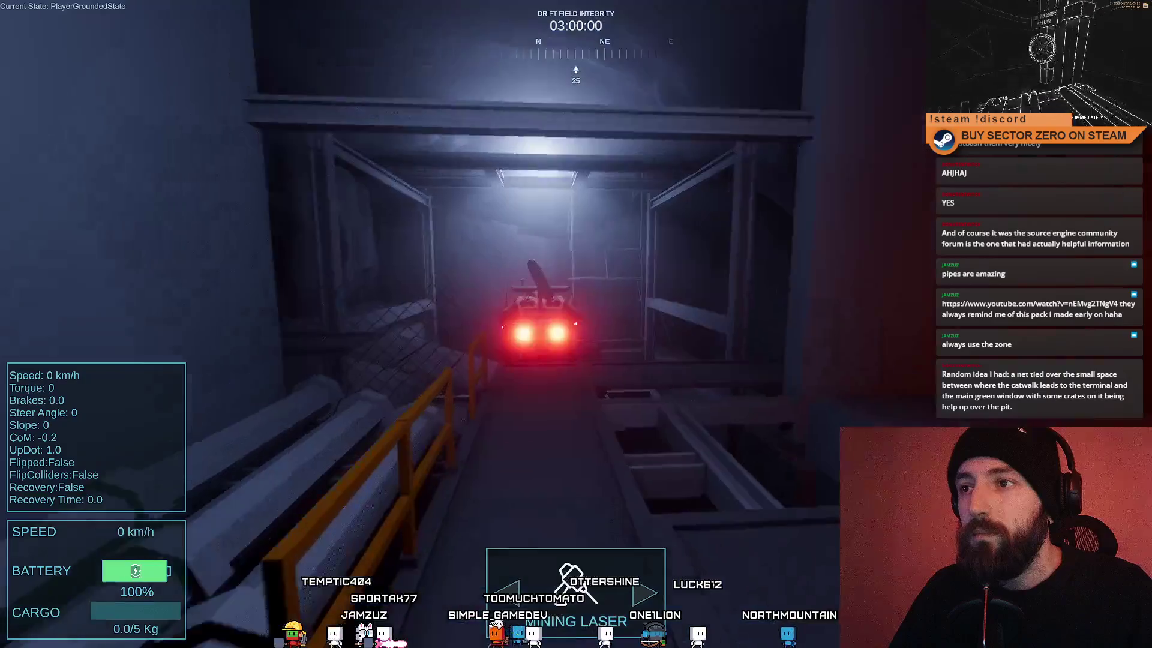
key(w)
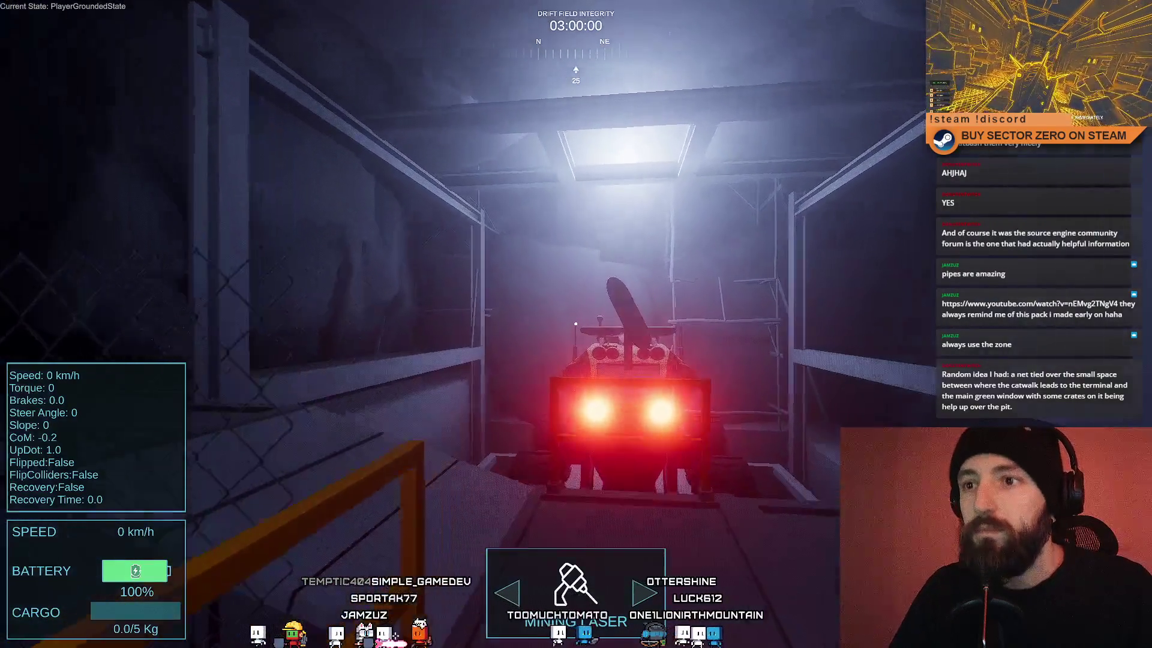
key(w)
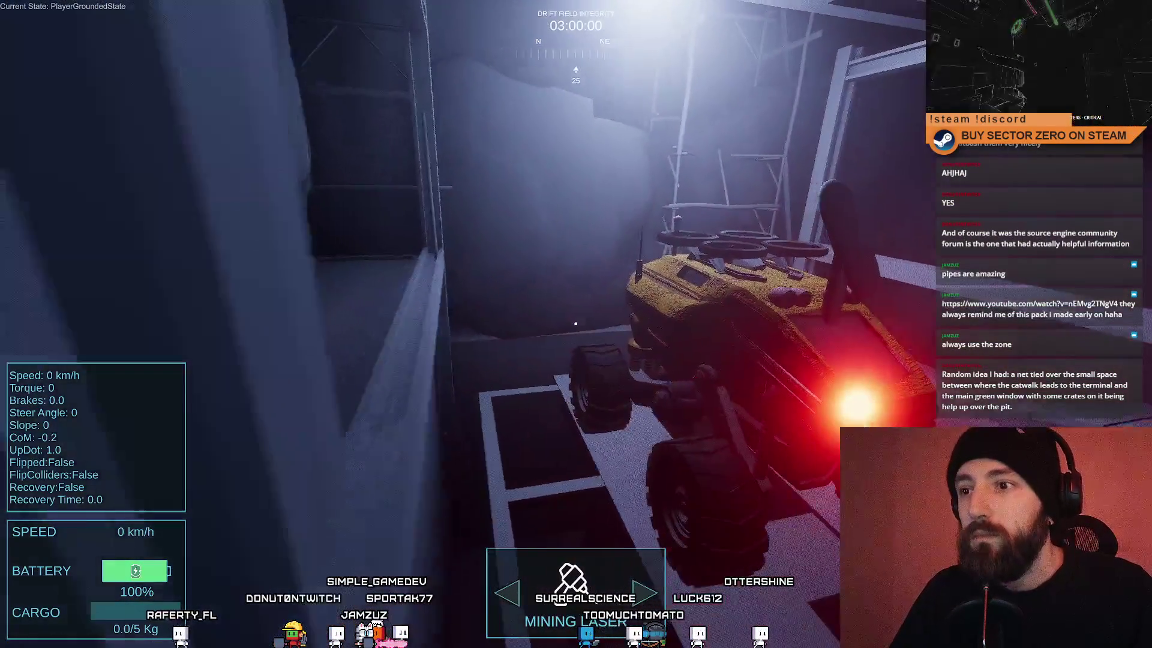
key(w)
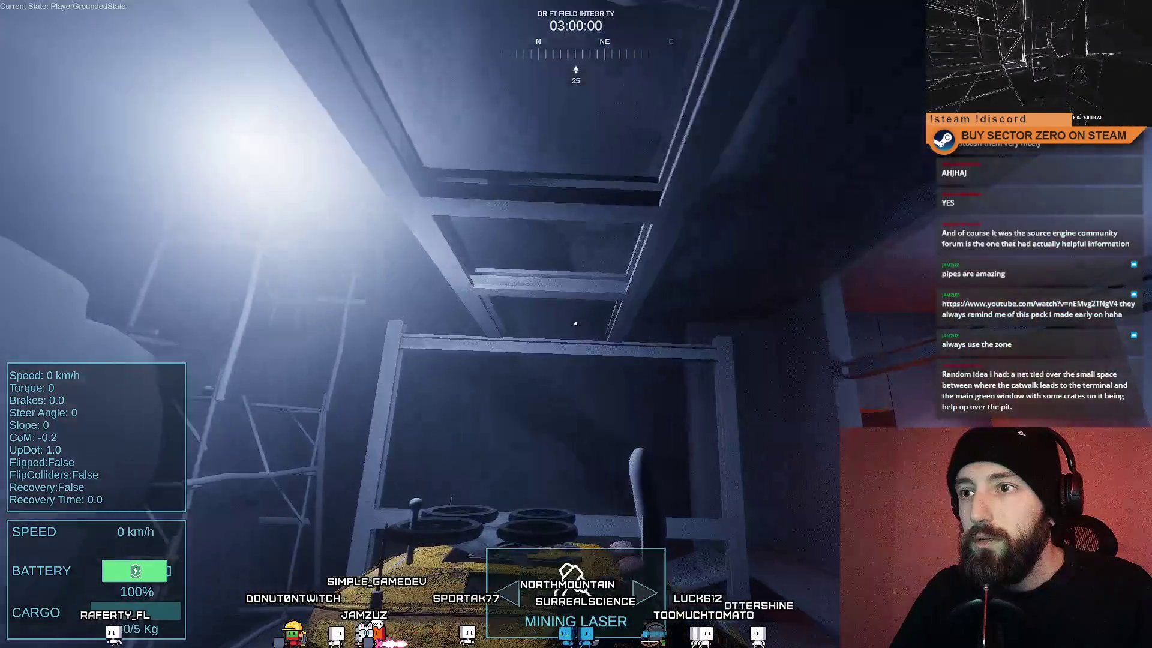
key(w)
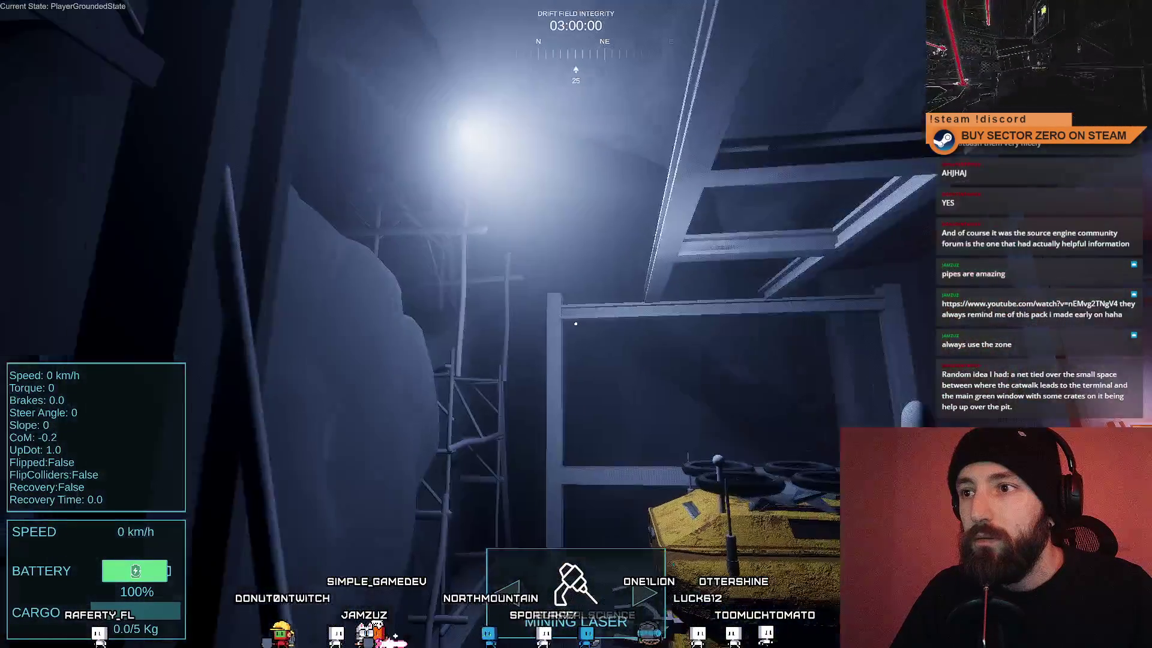
Step: Strafe around the pillar beside the vehicle, then switch to the maximized Imgur browser
key(a)
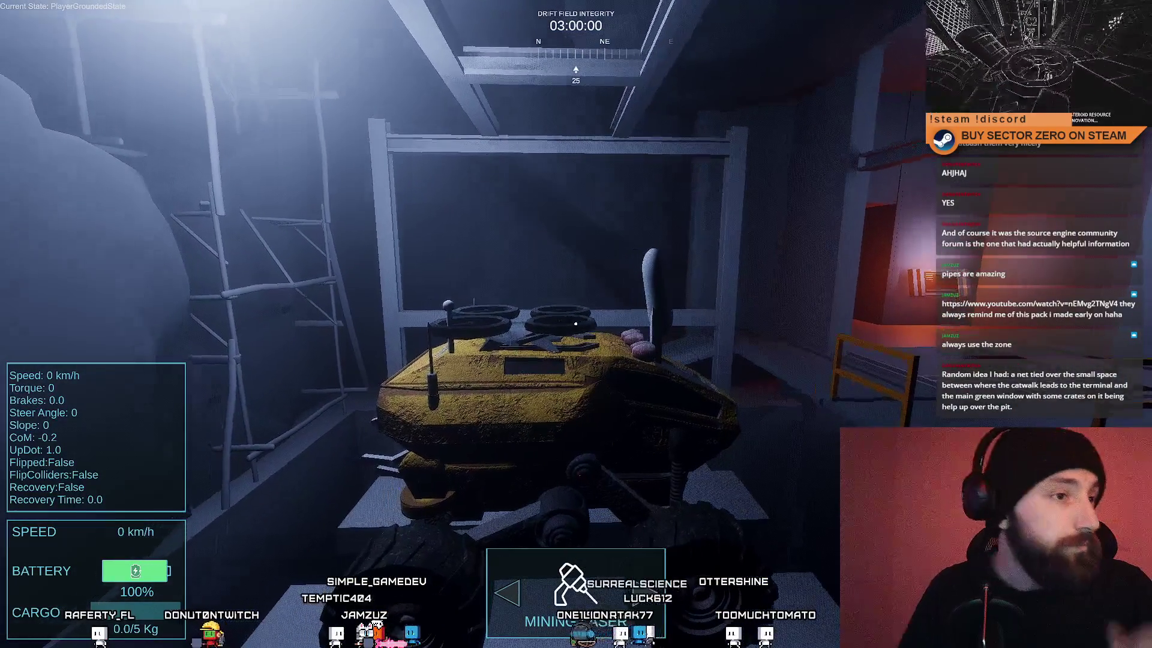
key(d)
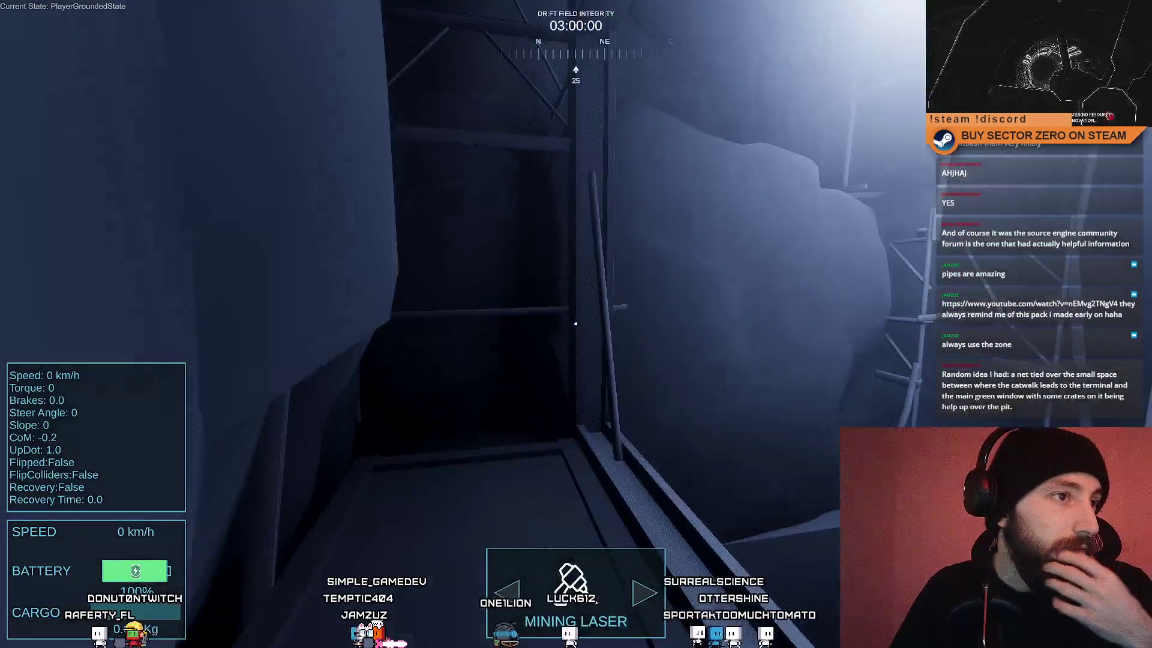
key(d)
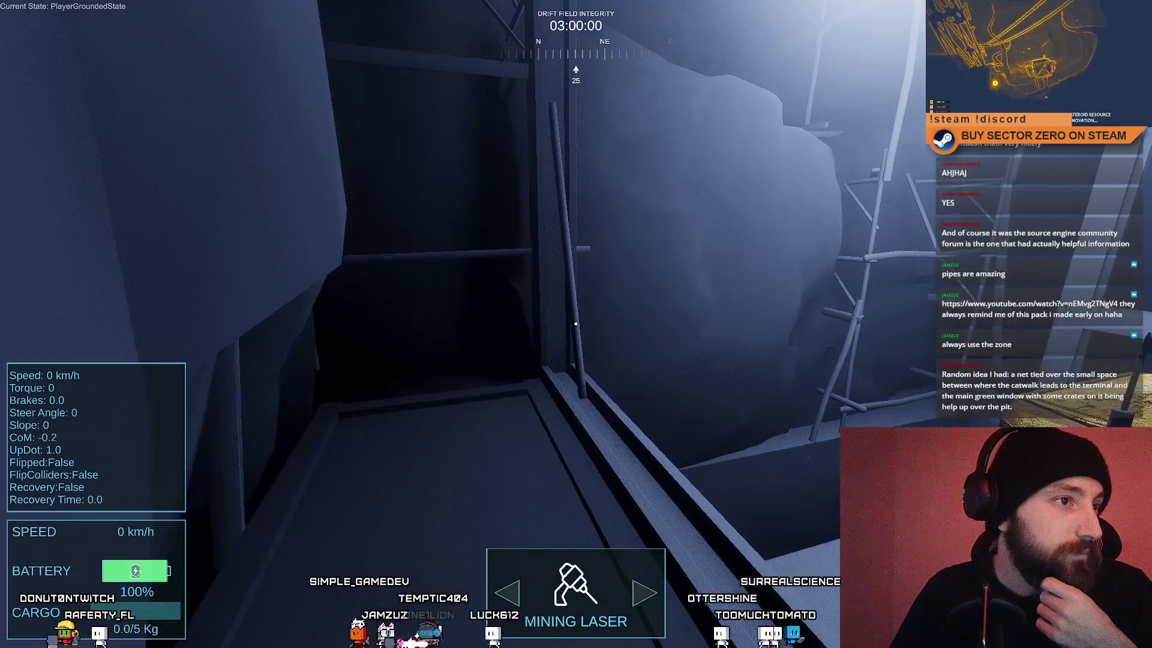
key(a)
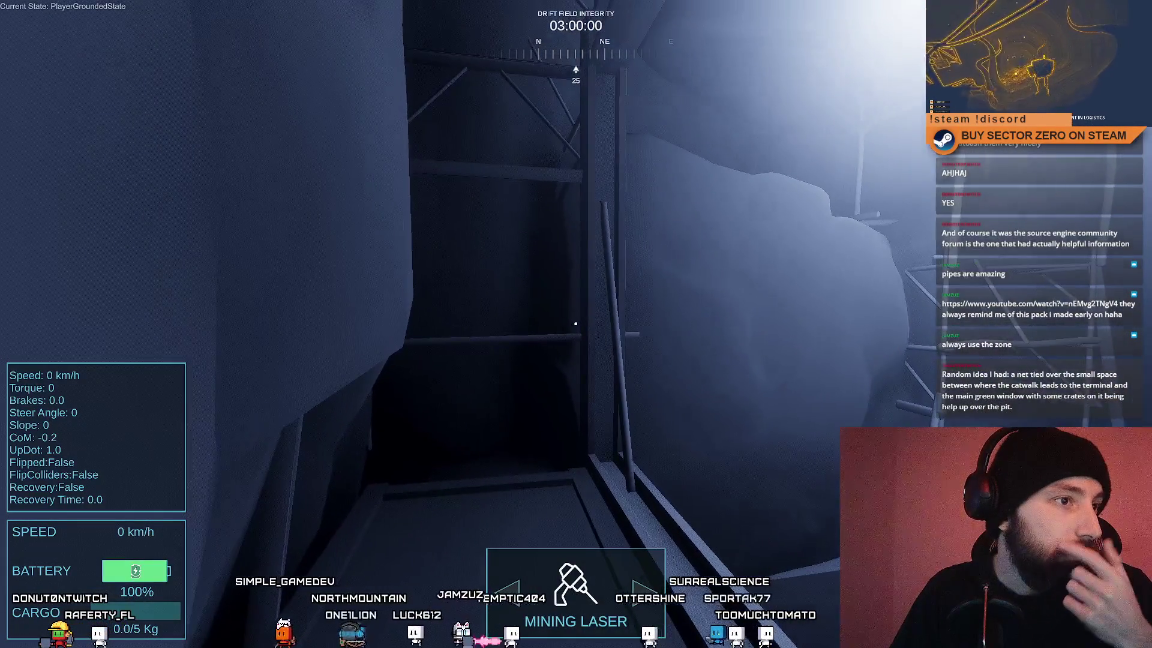
key(d)
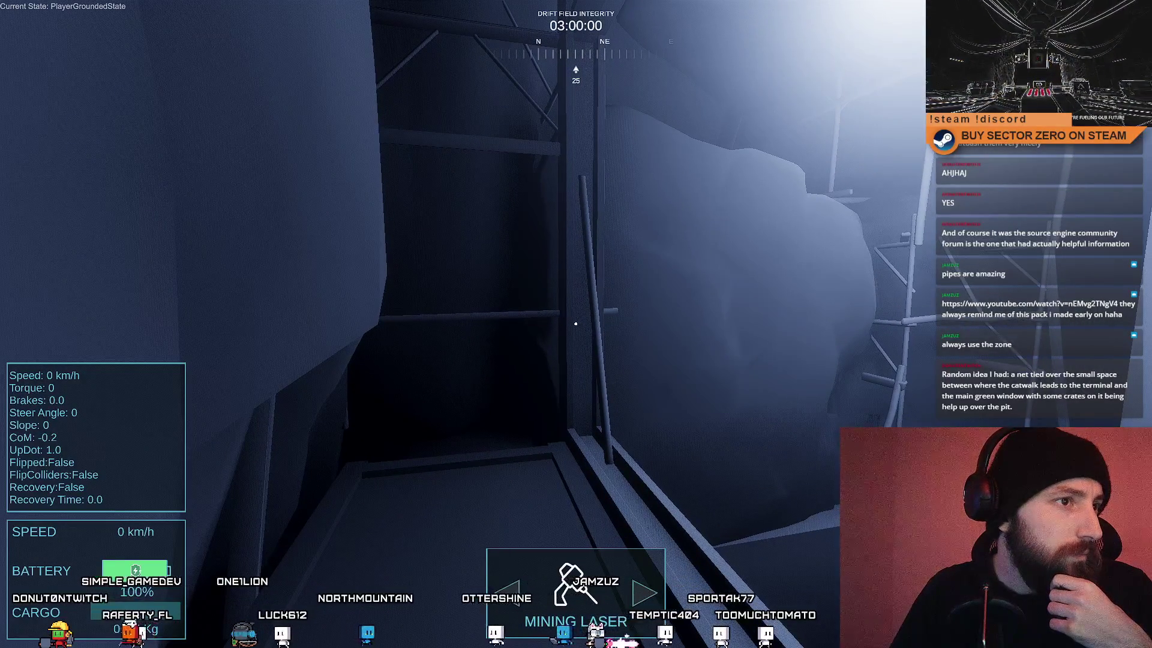
key(d)
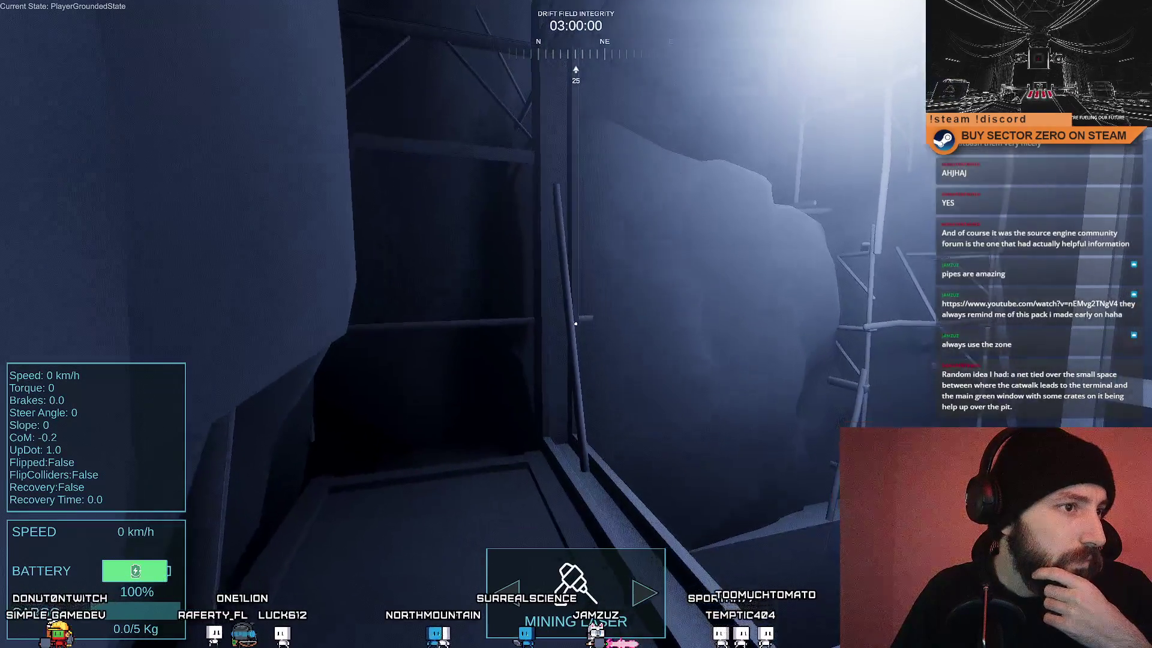
key(d)
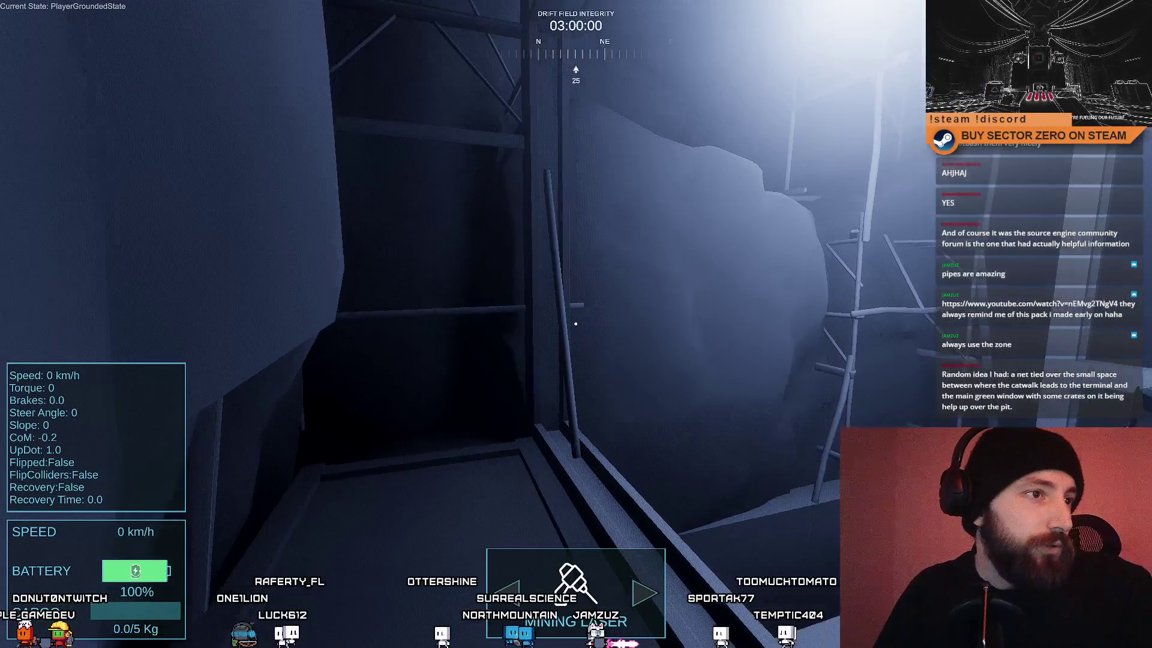
key(a)
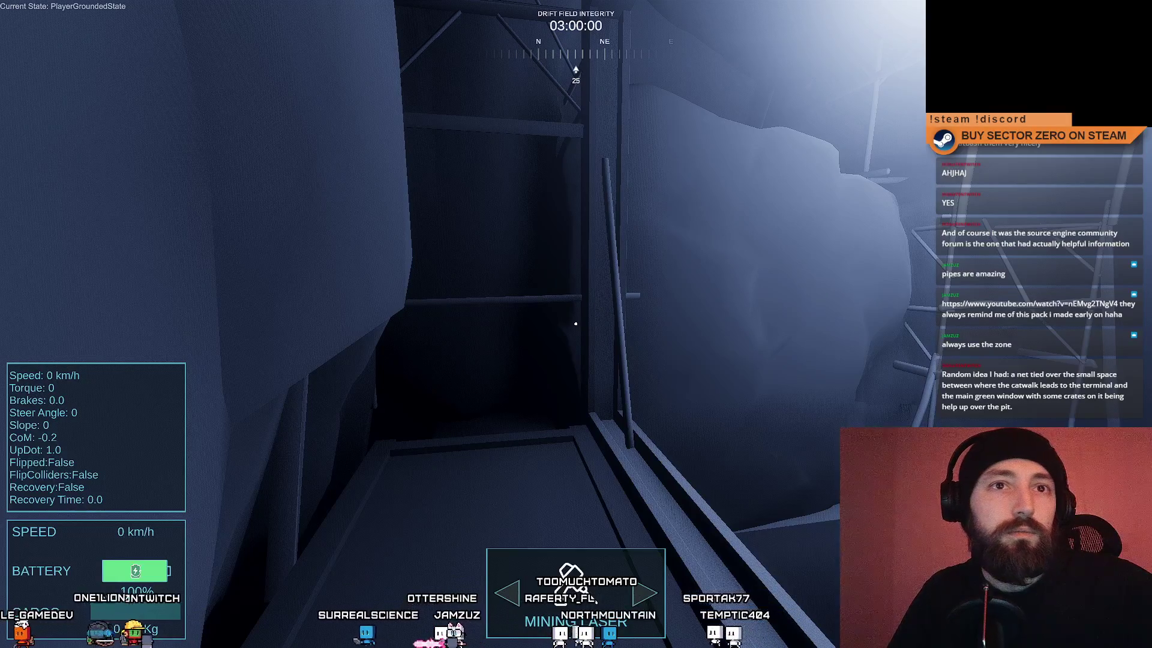
key(alt+Tab)
double_click(441, 209)
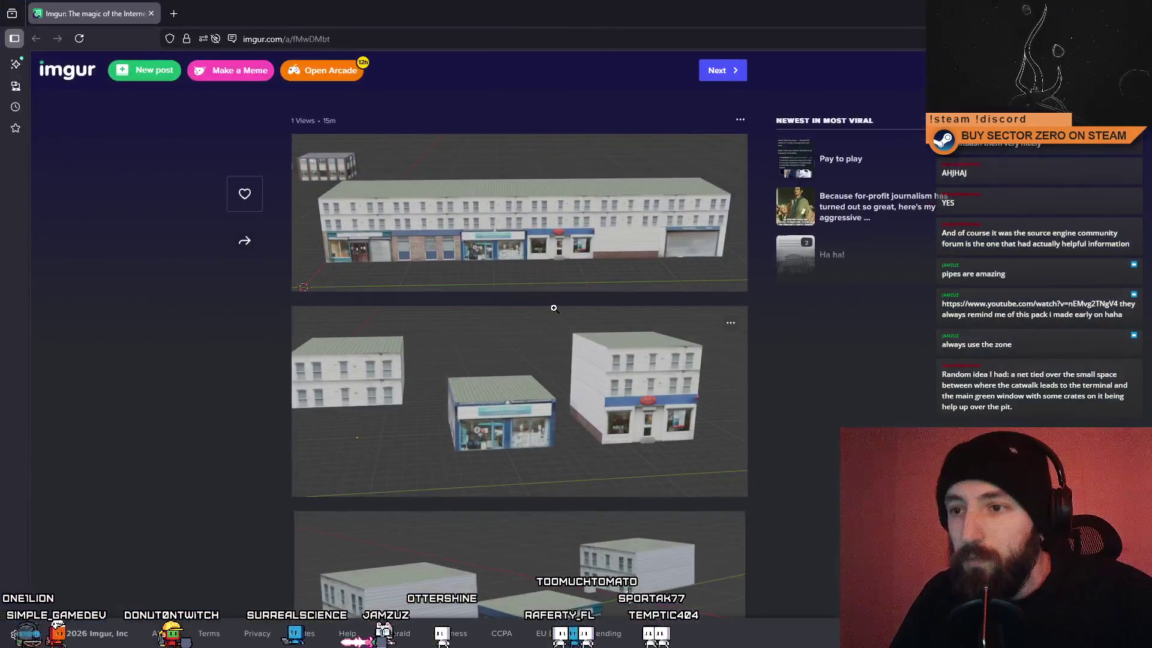
click(543, 265)
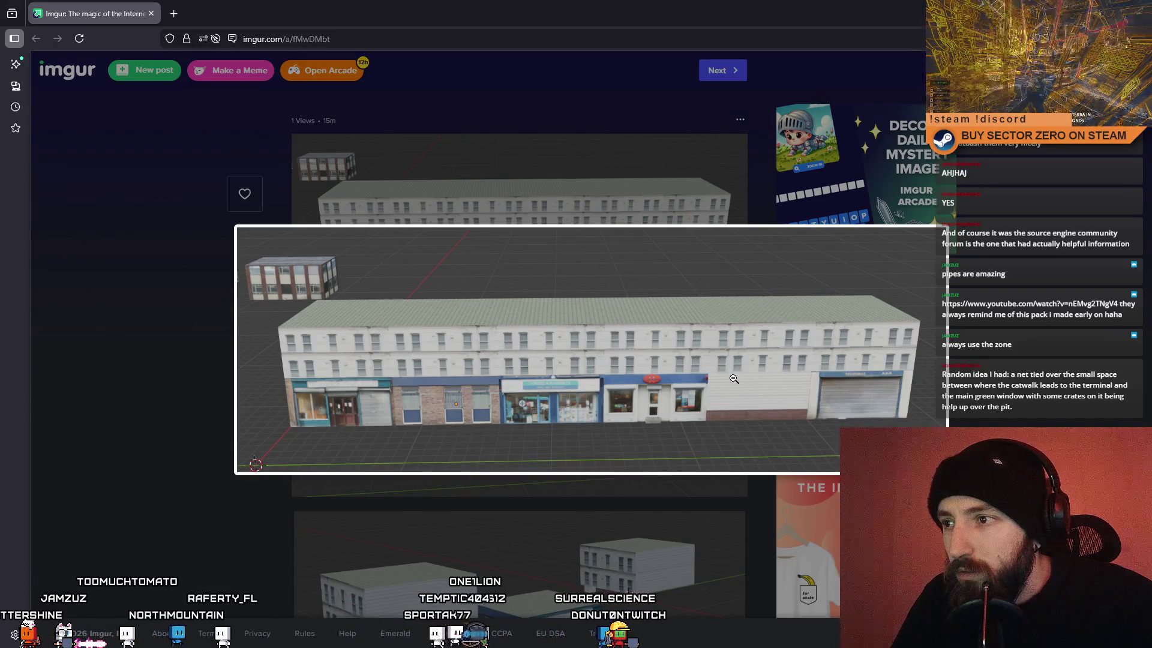
click(734, 378)
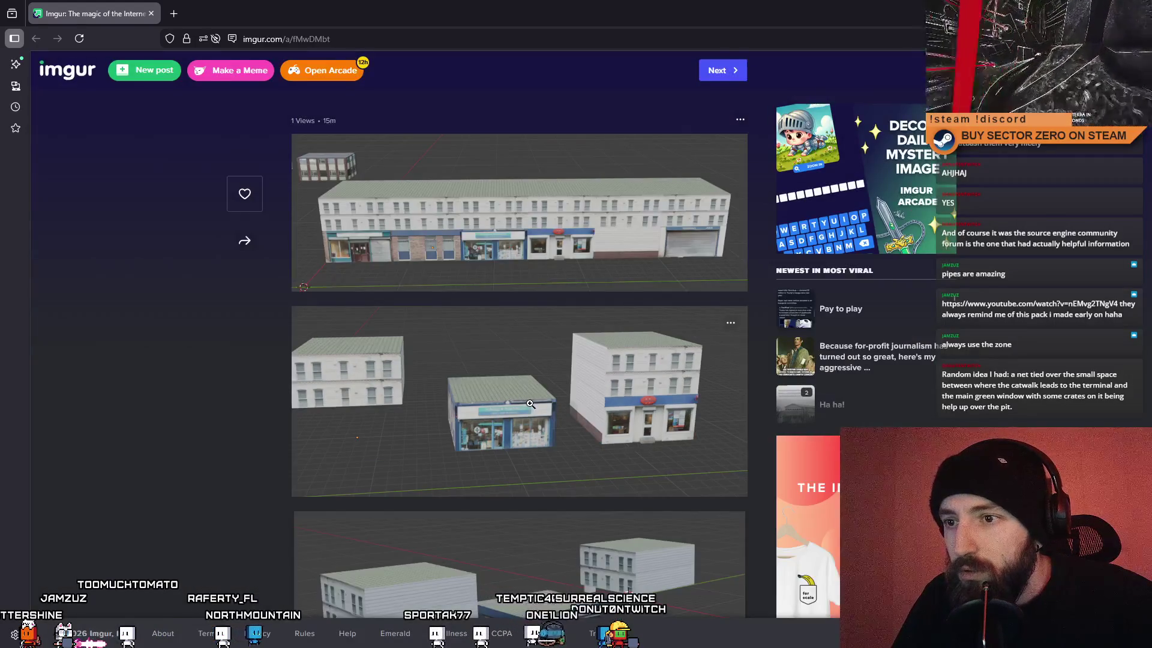
scroll(528, 411, down, 3)
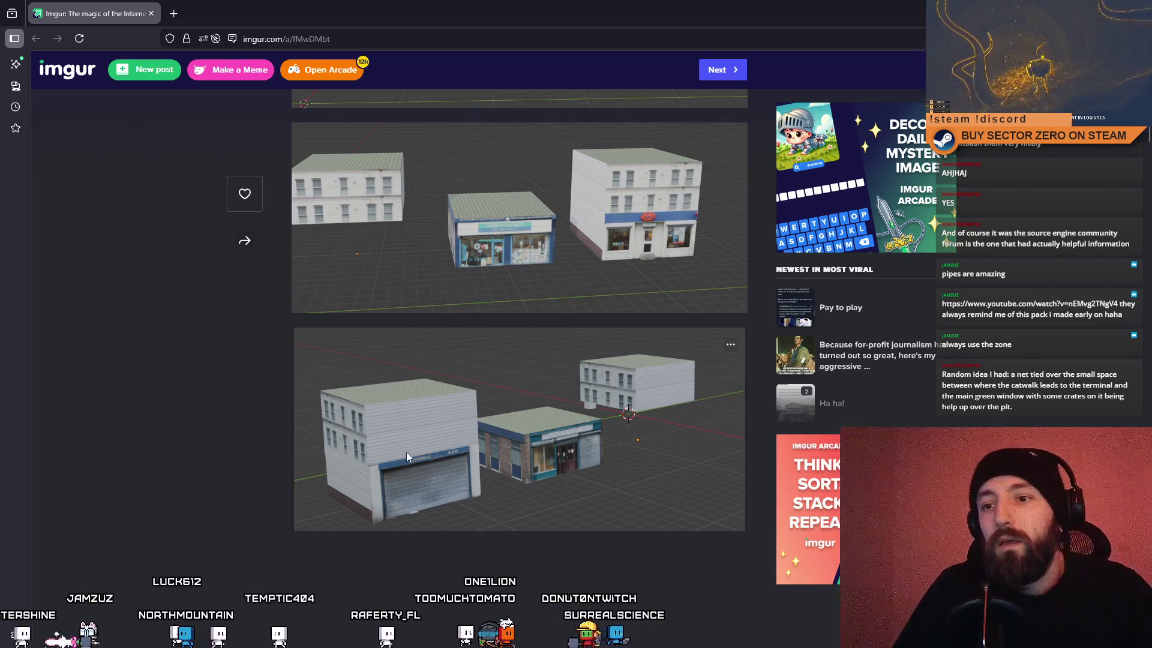
right_click(501, 390)
Step: Open the lower building screenshot alone as qkZdECG.png, zoom in, then fit it to the window
click(548, 398)
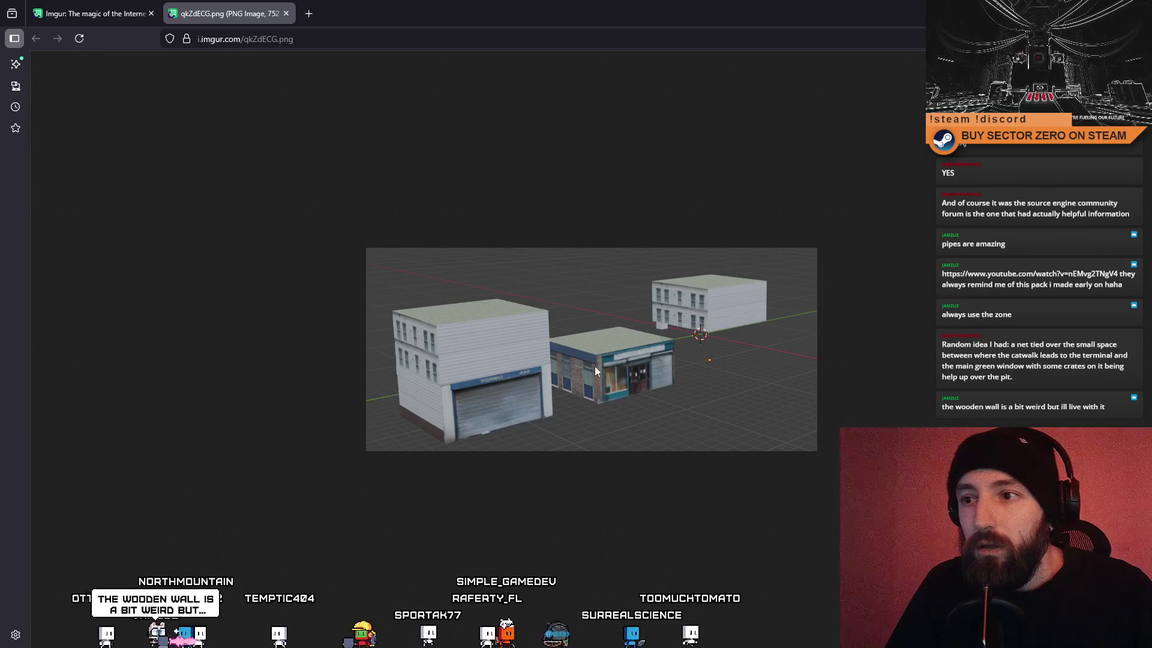
scroll(443, 435, up, 5)
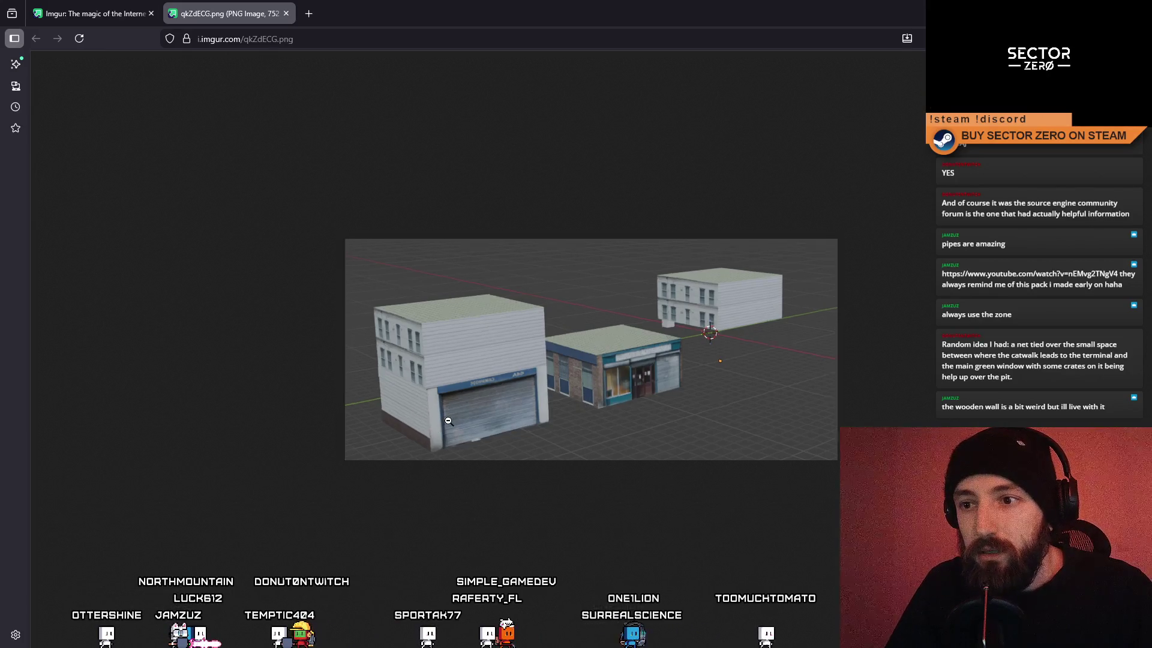
scroll(441, 424, up, 2)
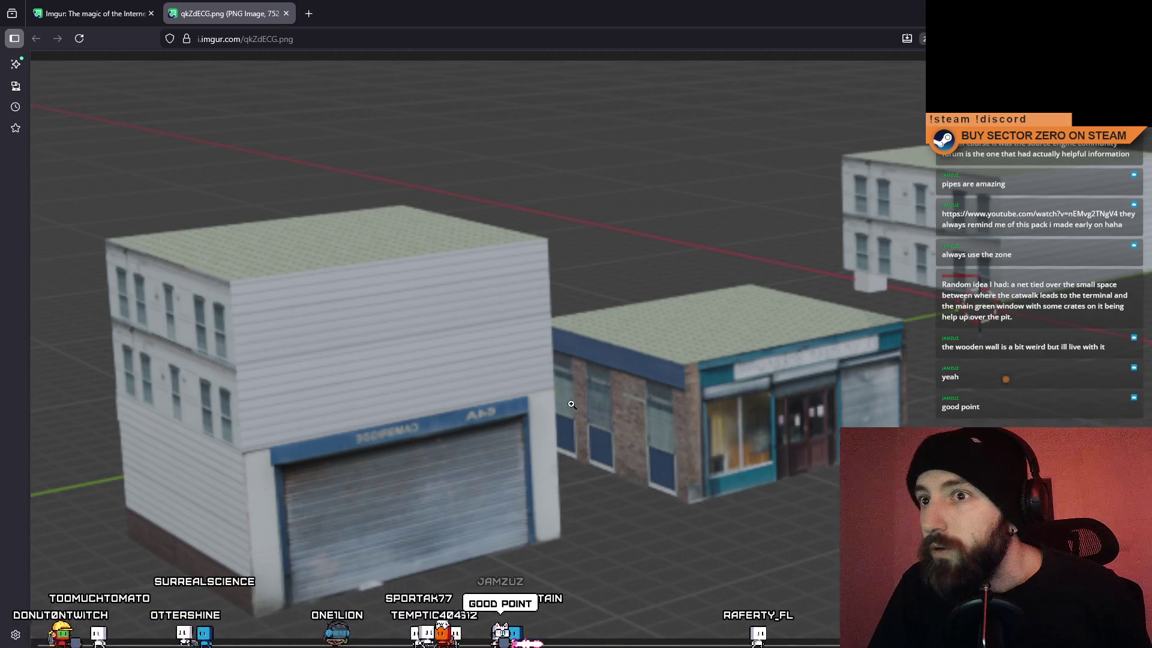
click(736, 386)
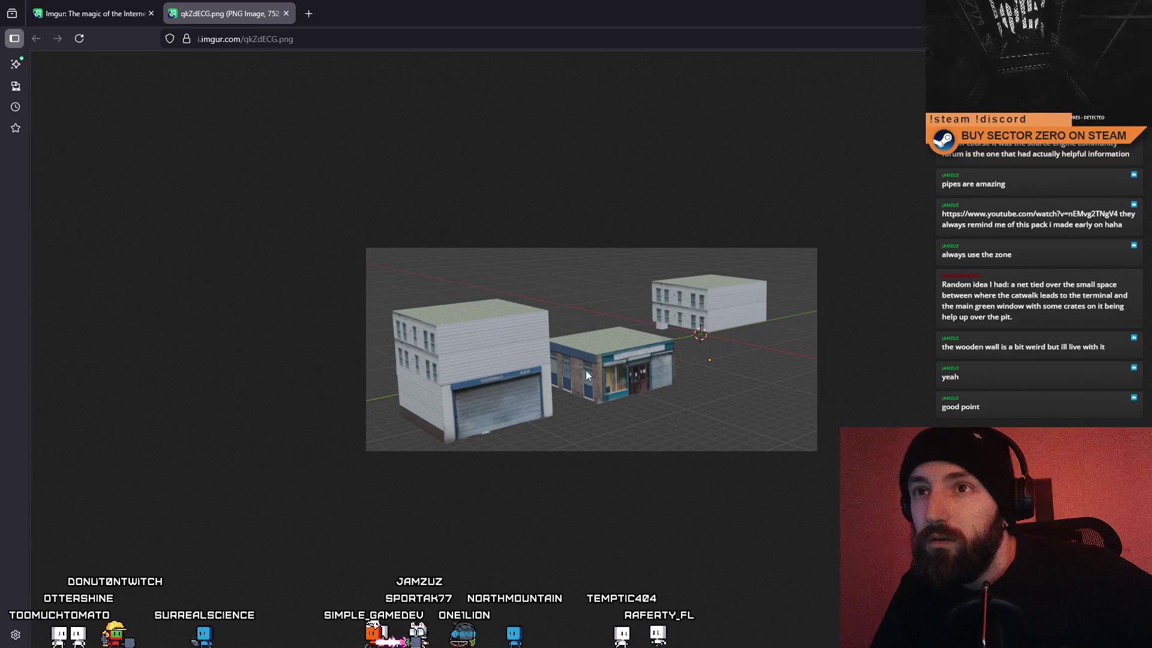
Step: View the middle building screenshot on the Imgur album, then close the browser window
click(96, 13)
scroll(538, 377, down, 5)
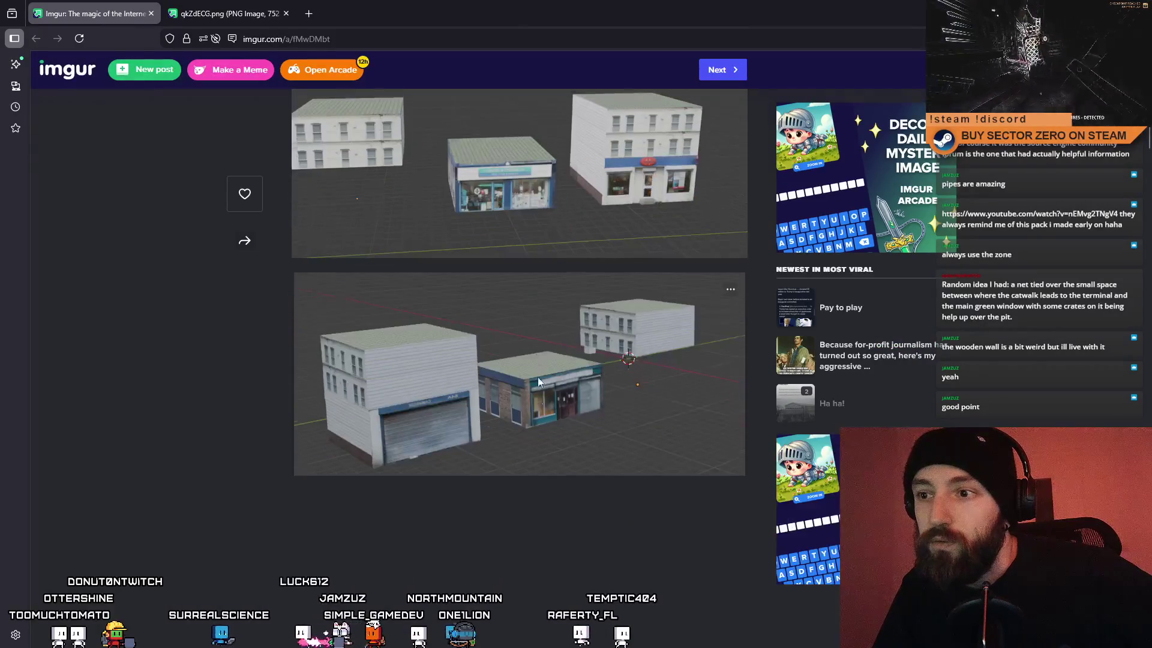
scroll(545, 533, up, 1)
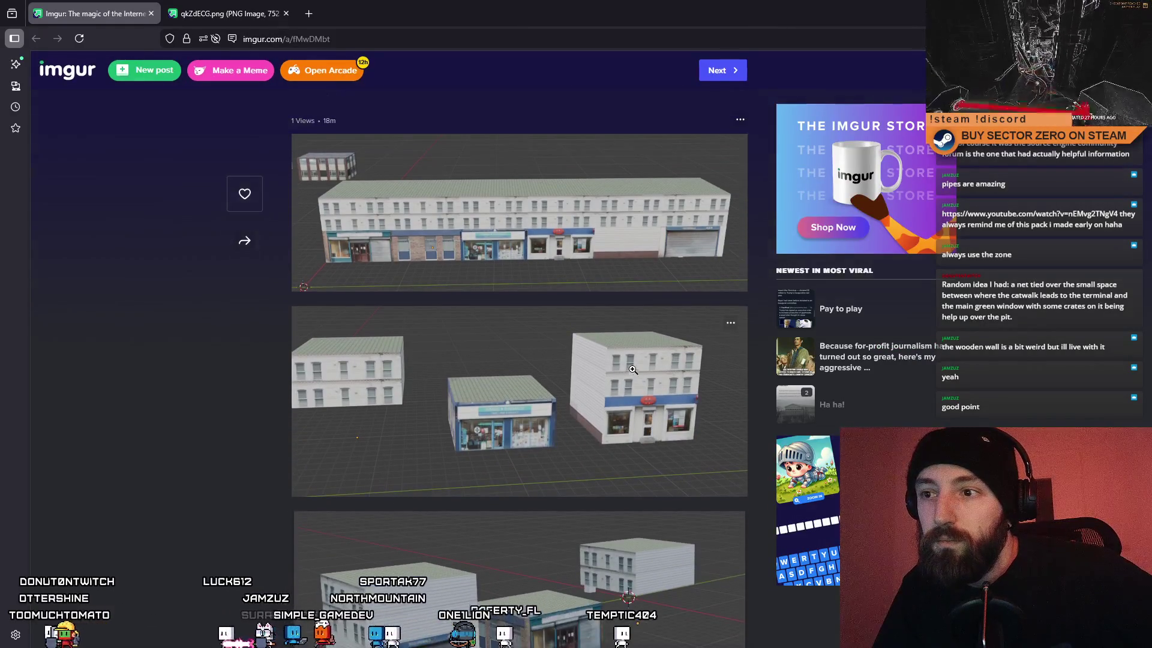
click(648, 417)
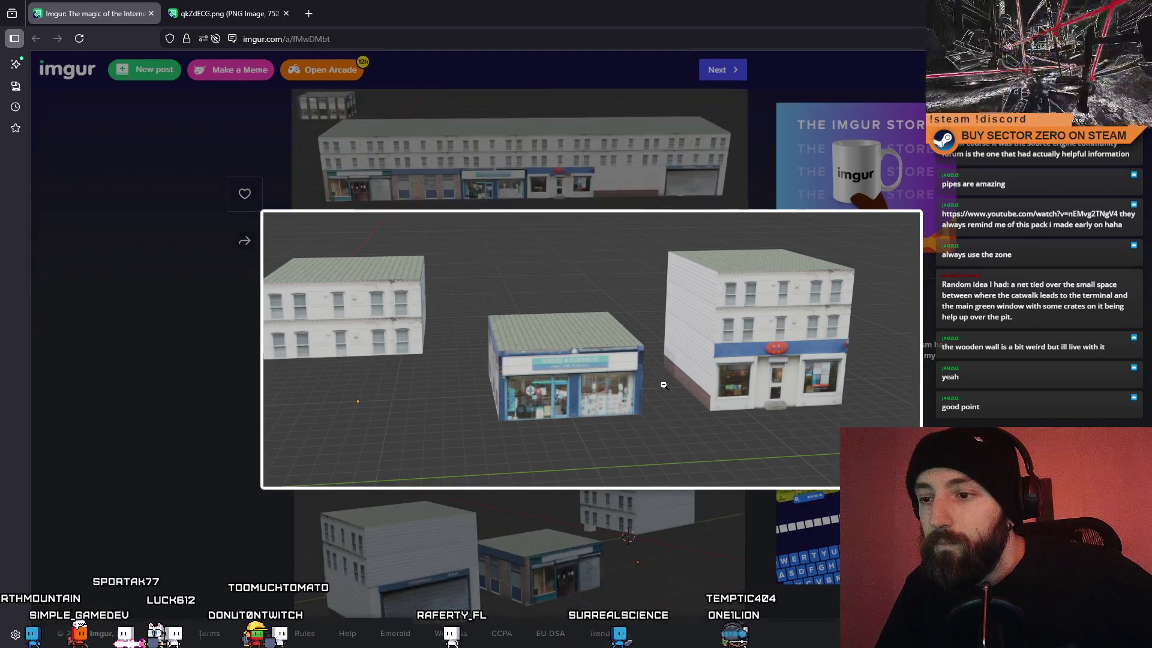
click(180, 534)
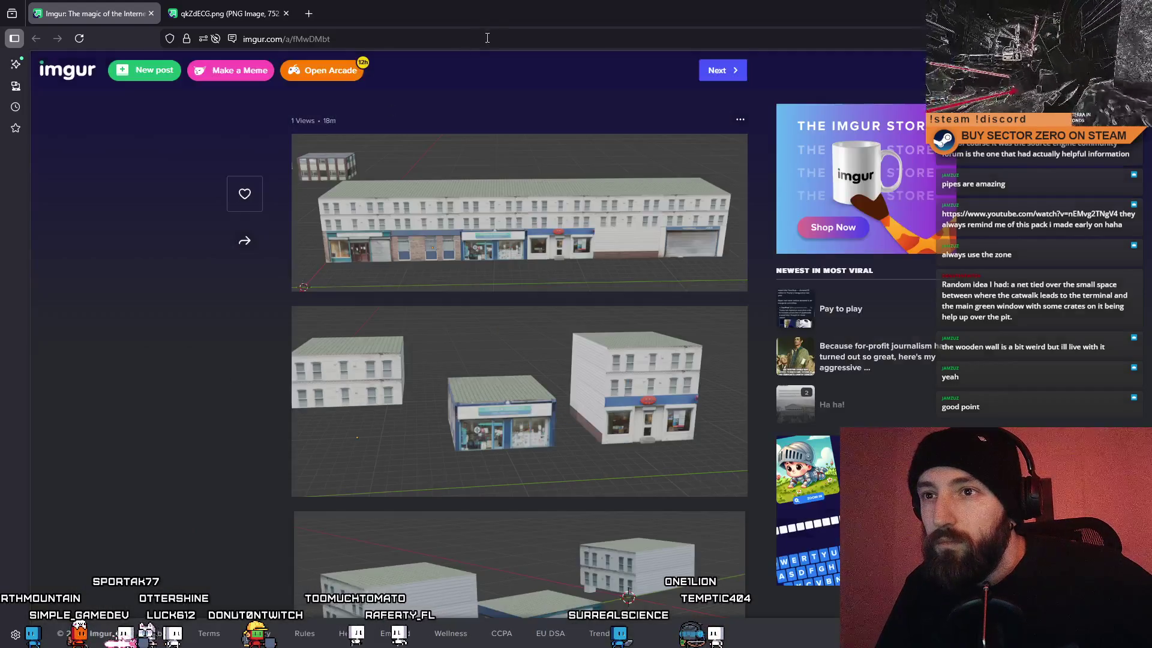
drag(510, 5, 491, 40)
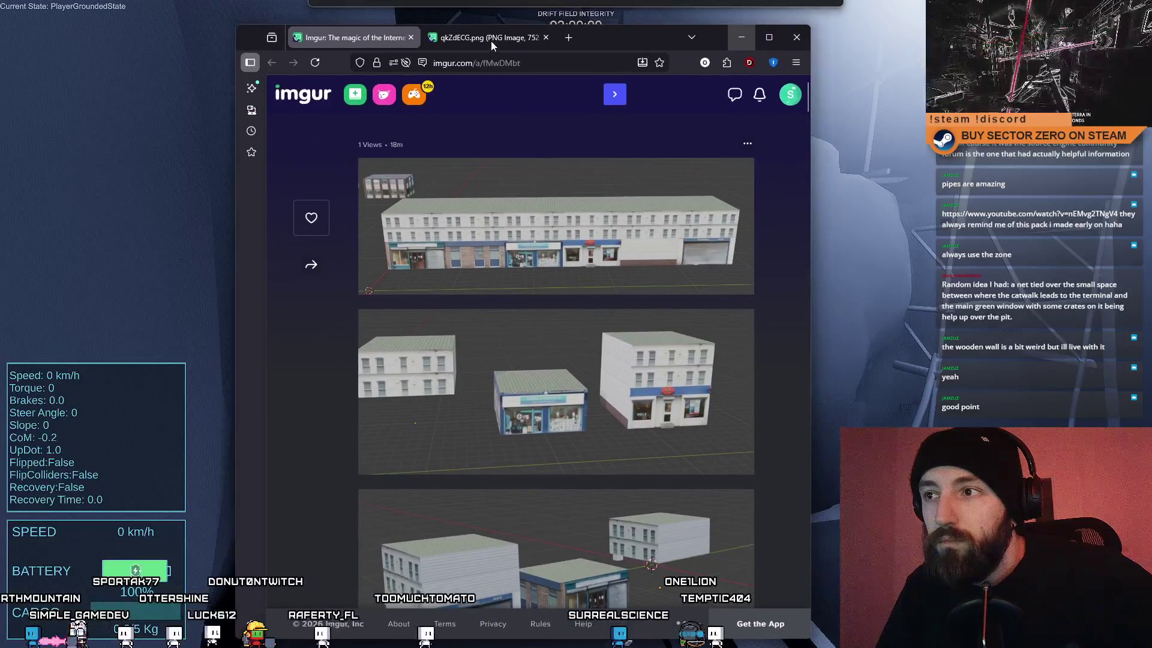
click(789, 46)
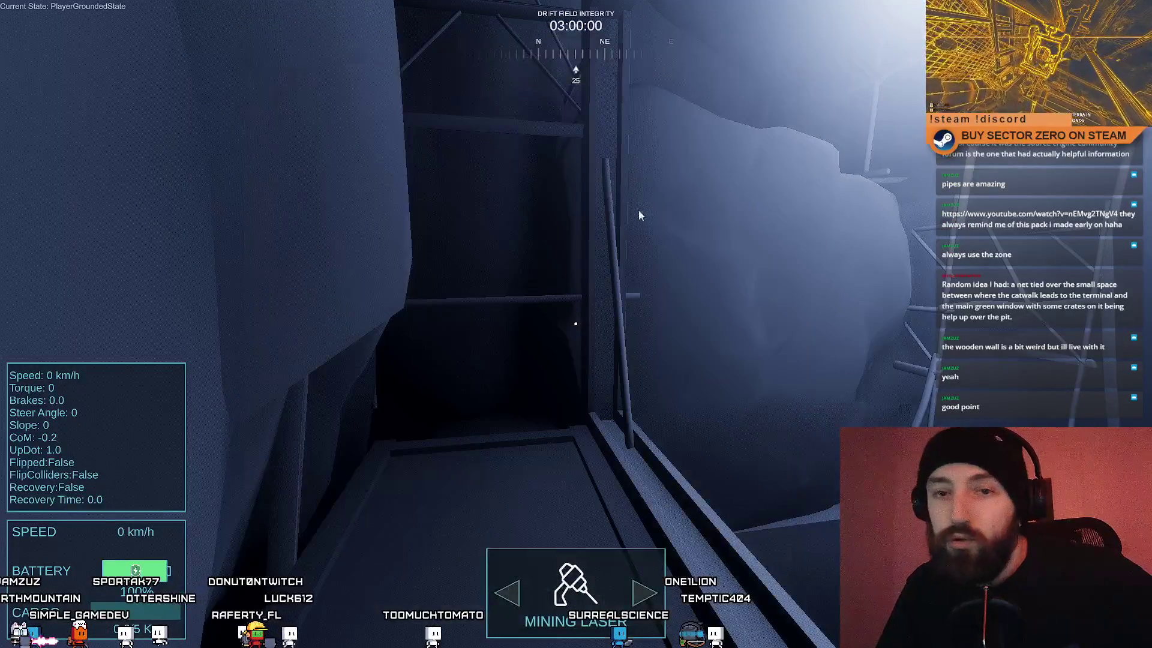
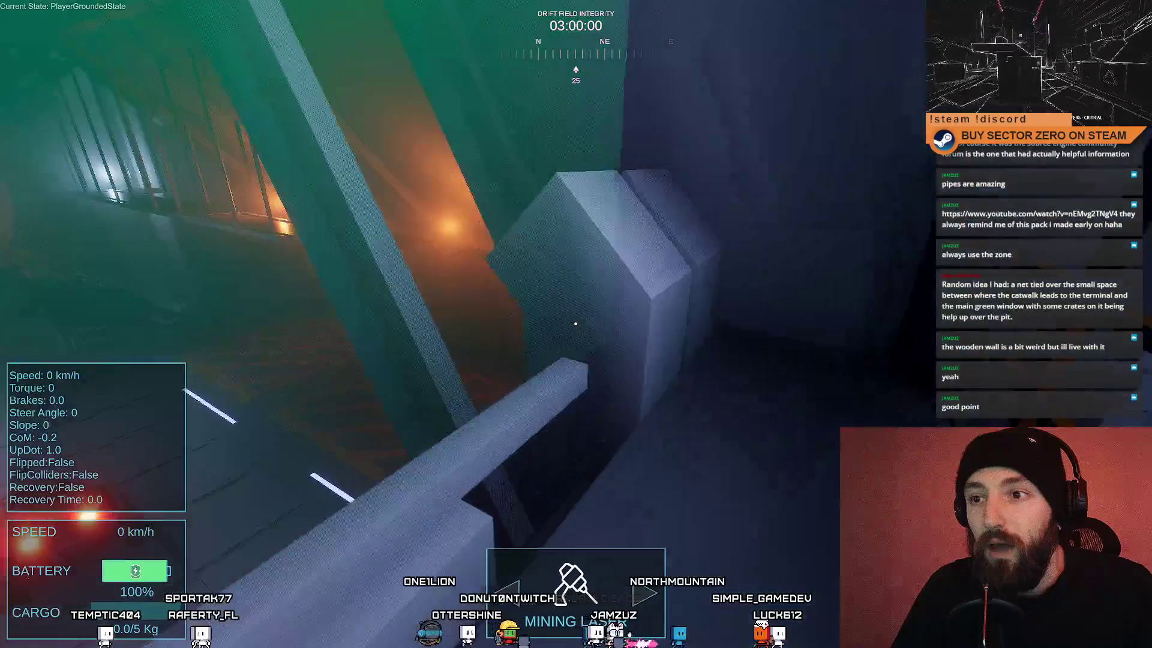
Step: Jump and walk the player toward the orange-lit terminal and pit, then leave fullscreen play
key(space)
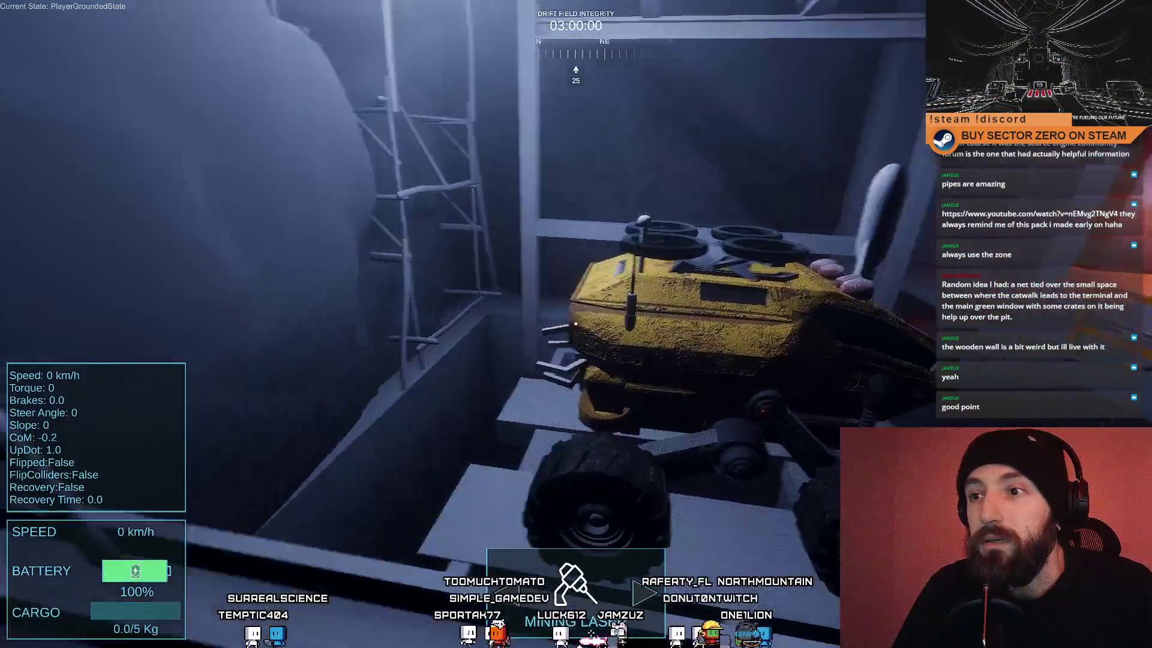
key(w)
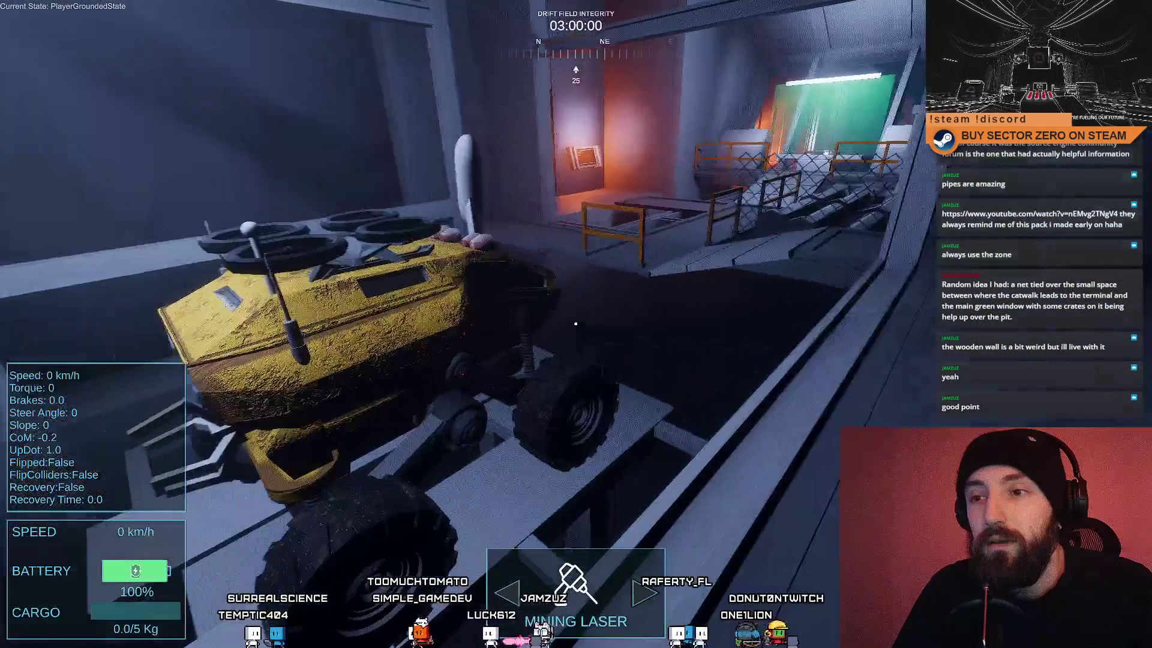
key(w)
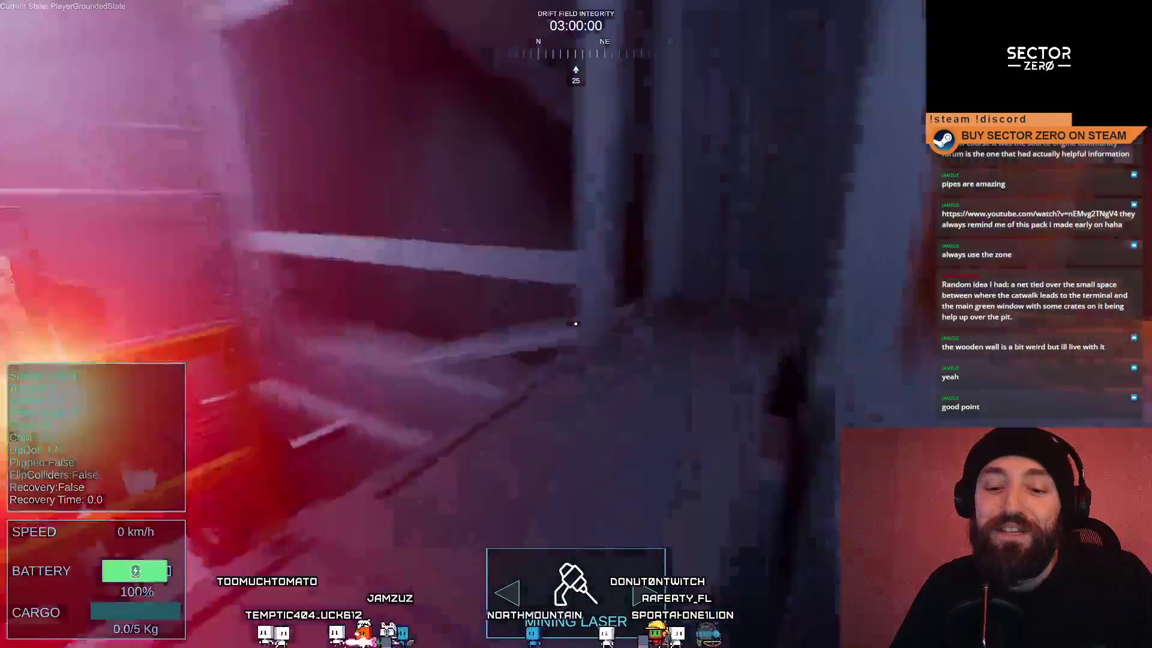
key(F11)
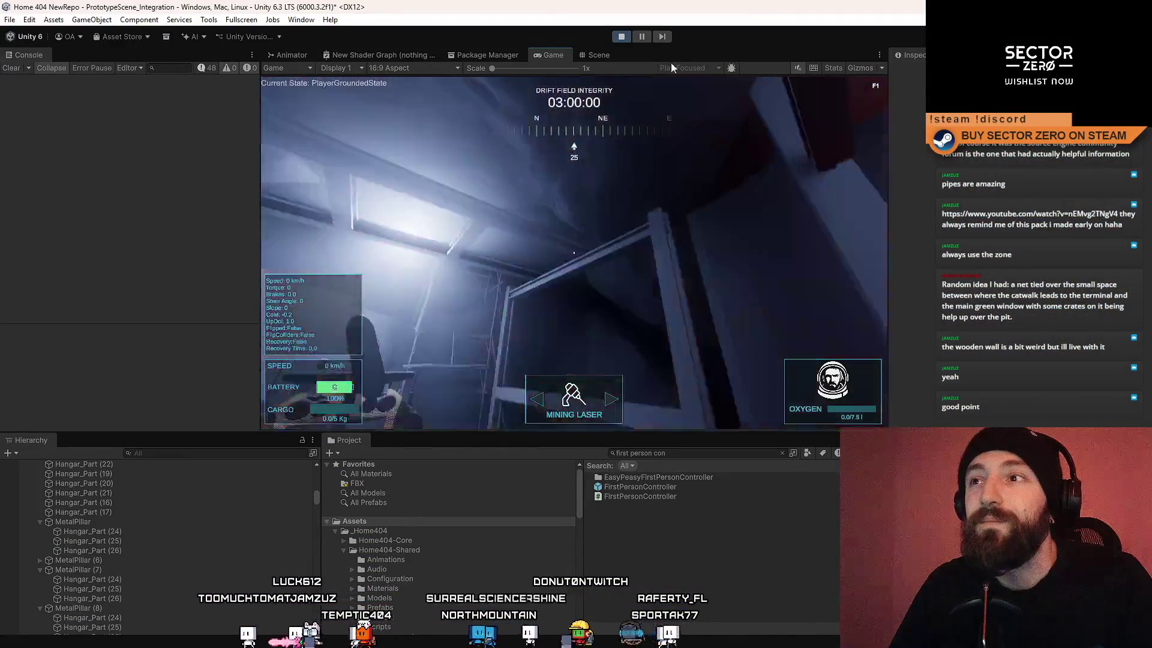
Step: Pause the running game to inspect the scene, then switch to the web browser
click(642, 37)
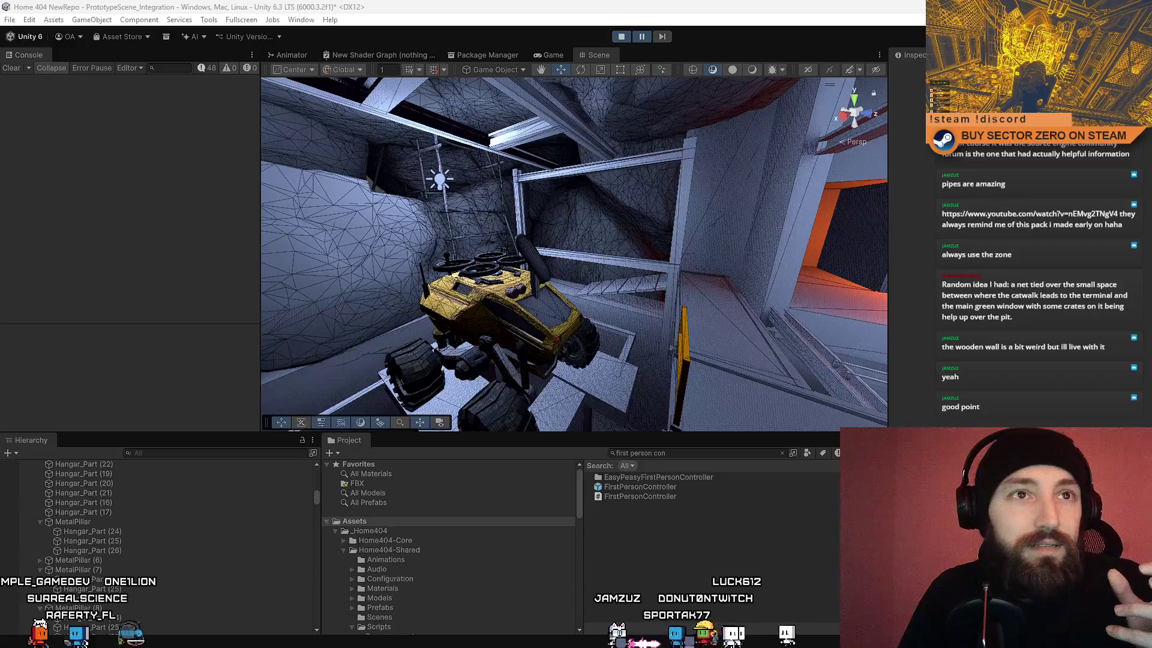
key(alt+Tab)
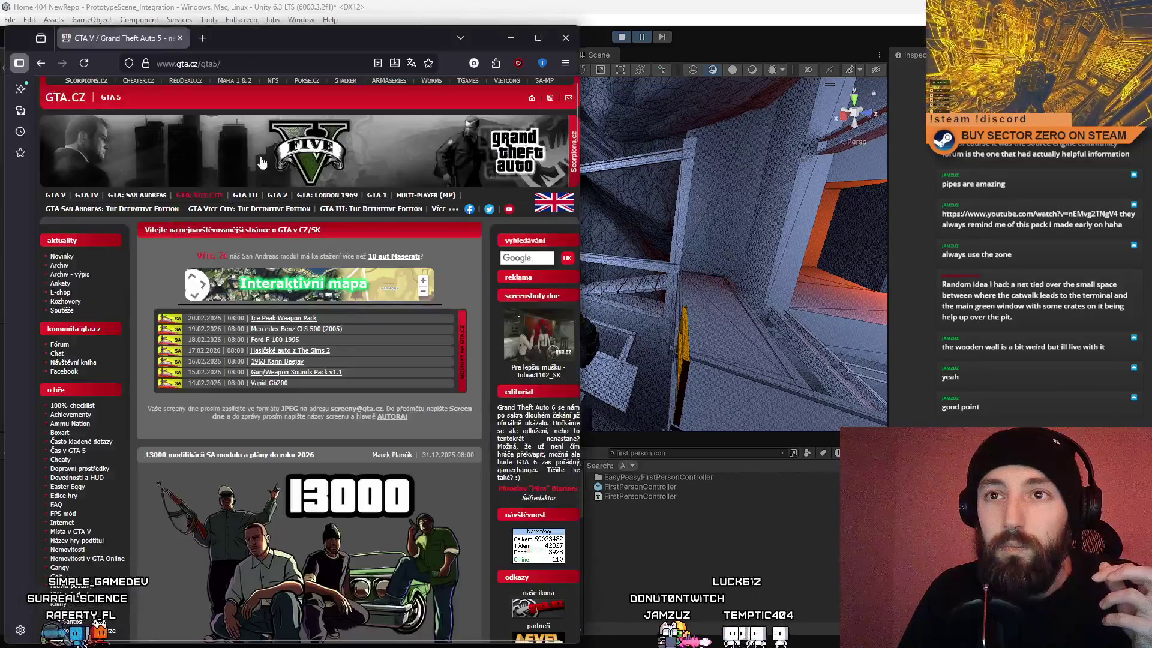
Step: Maximize Firefox, open the GTA Multiplayer section, and open MTA:SA Návody in a new tab
mouse_move(273, 42)
mouse_down()
mouse_move(370, 18)
mouse_move(372, 0)
mouse_up()
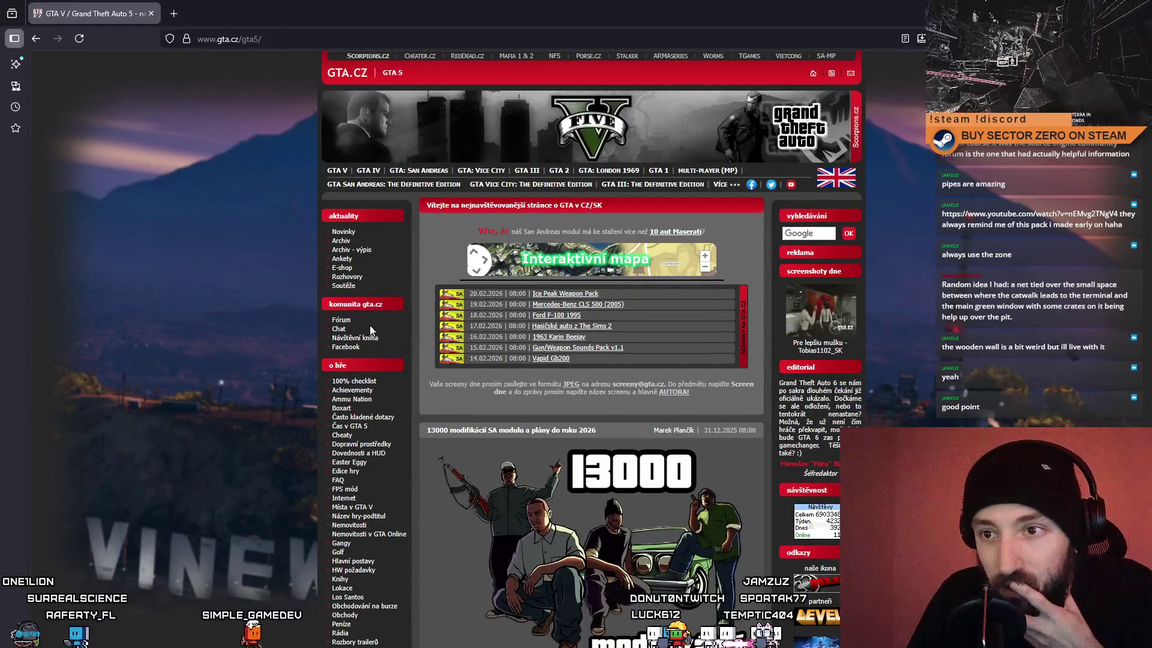
click(720, 173)
scroll(374, 291, down, 2)
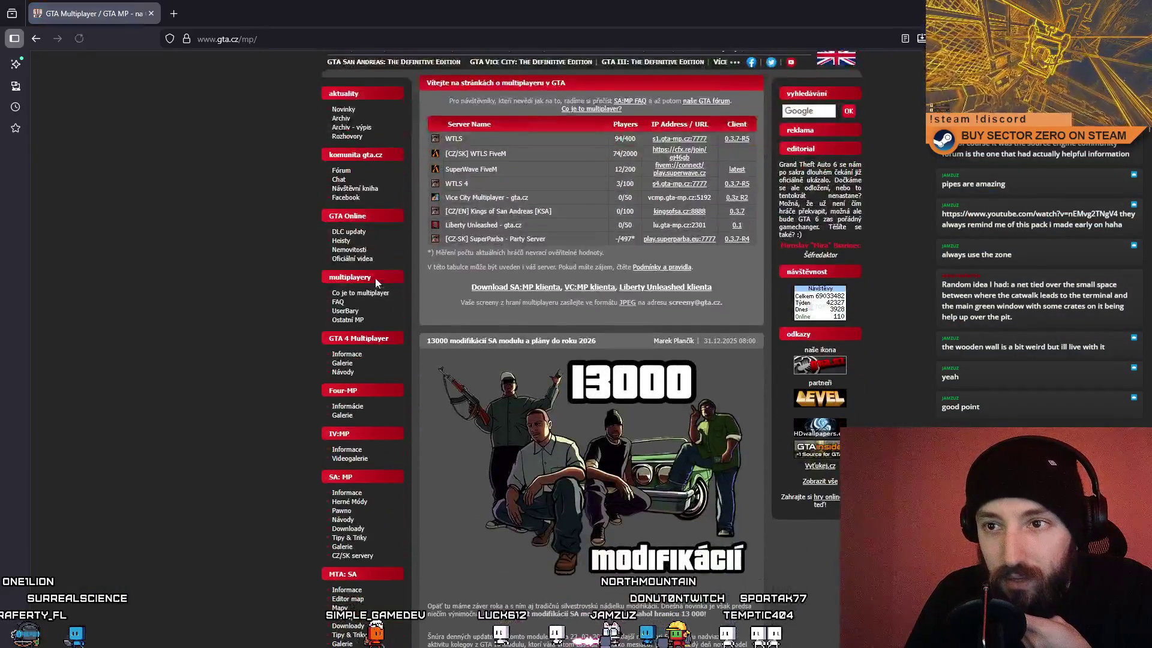
scroll(369, 338, down, 4)
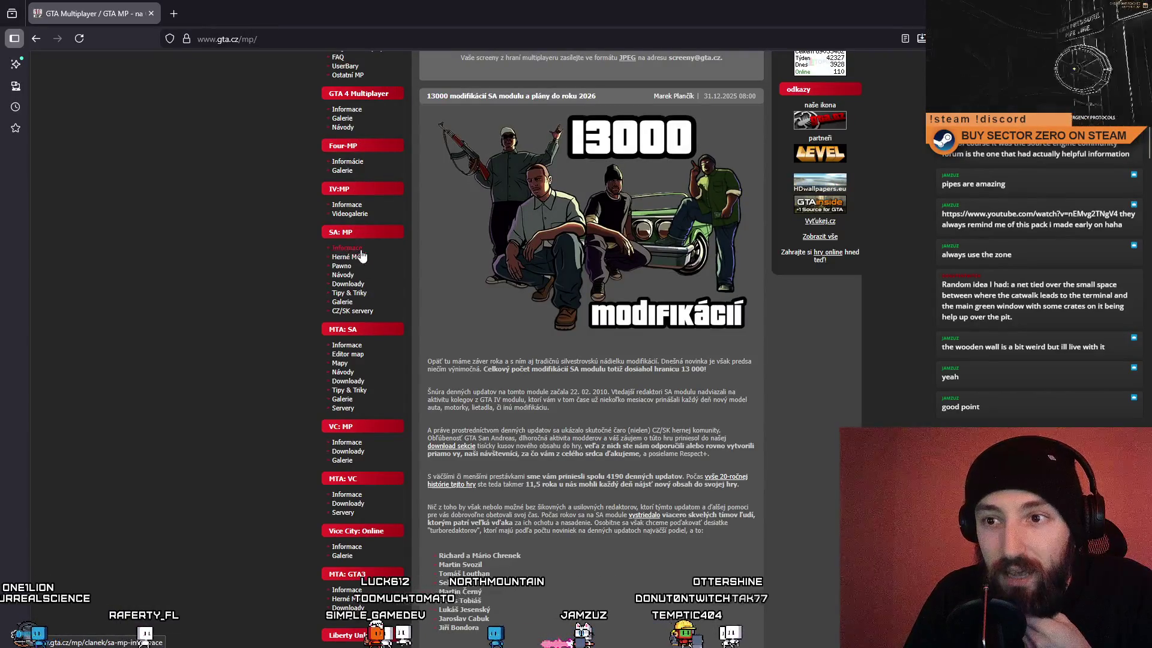
scroll(376, 306, down, 1)
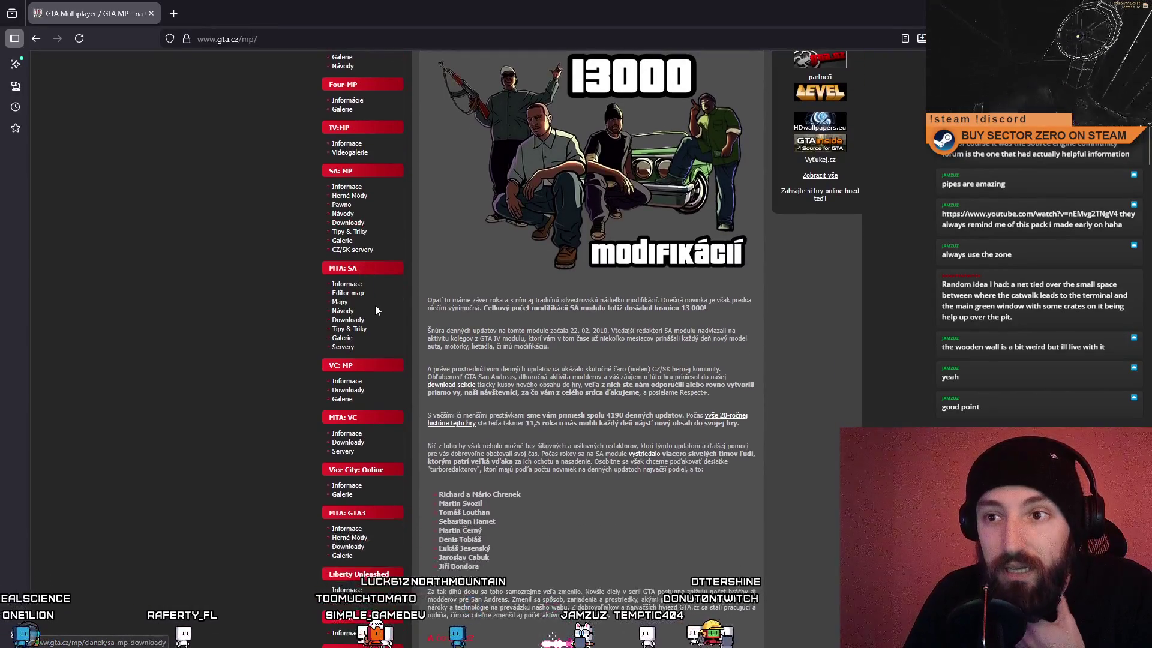
middle_click(343, 311)
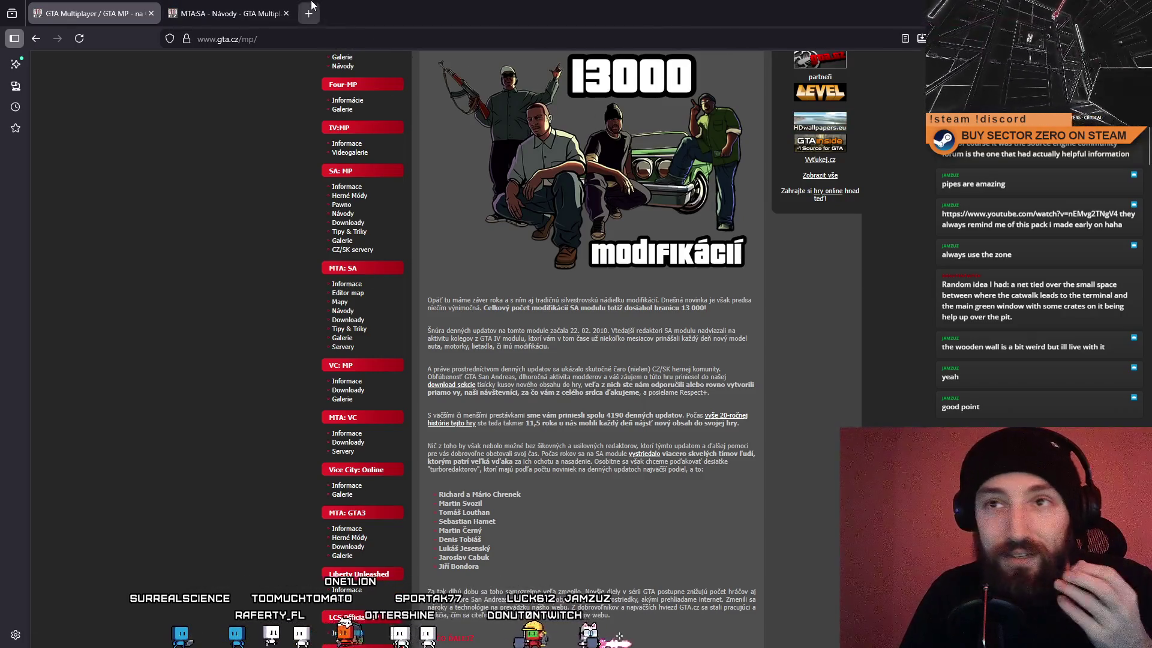
click(243, 8)
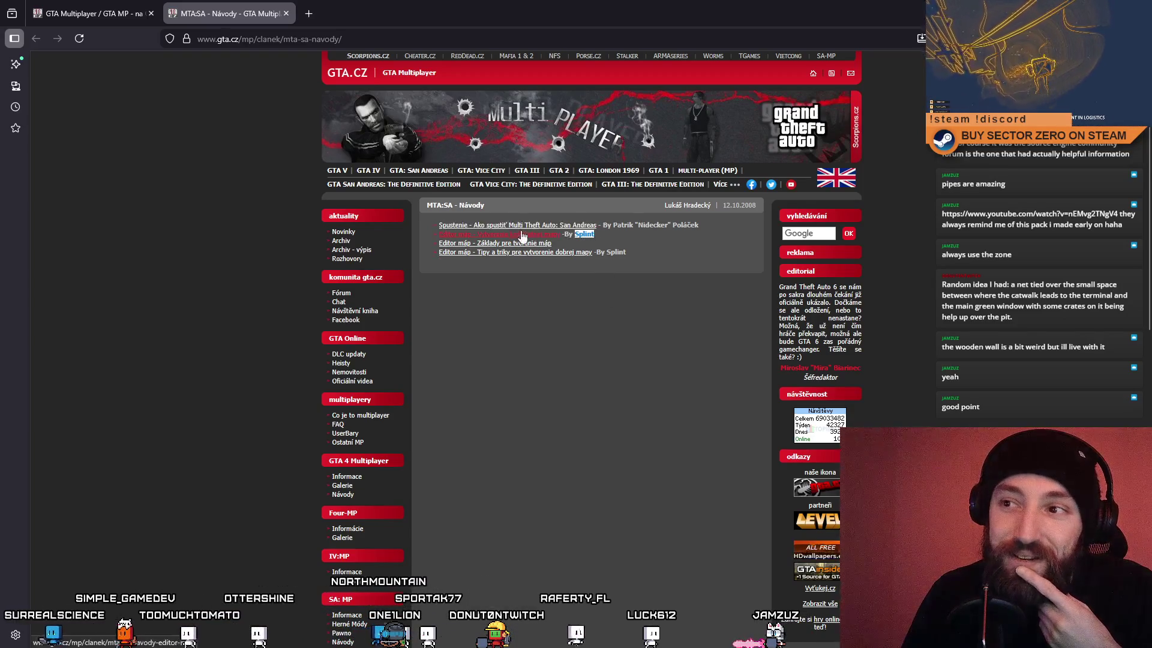
Step: Open the complete-map building guide, glance through it, and return to the guide list
click(556, 267)
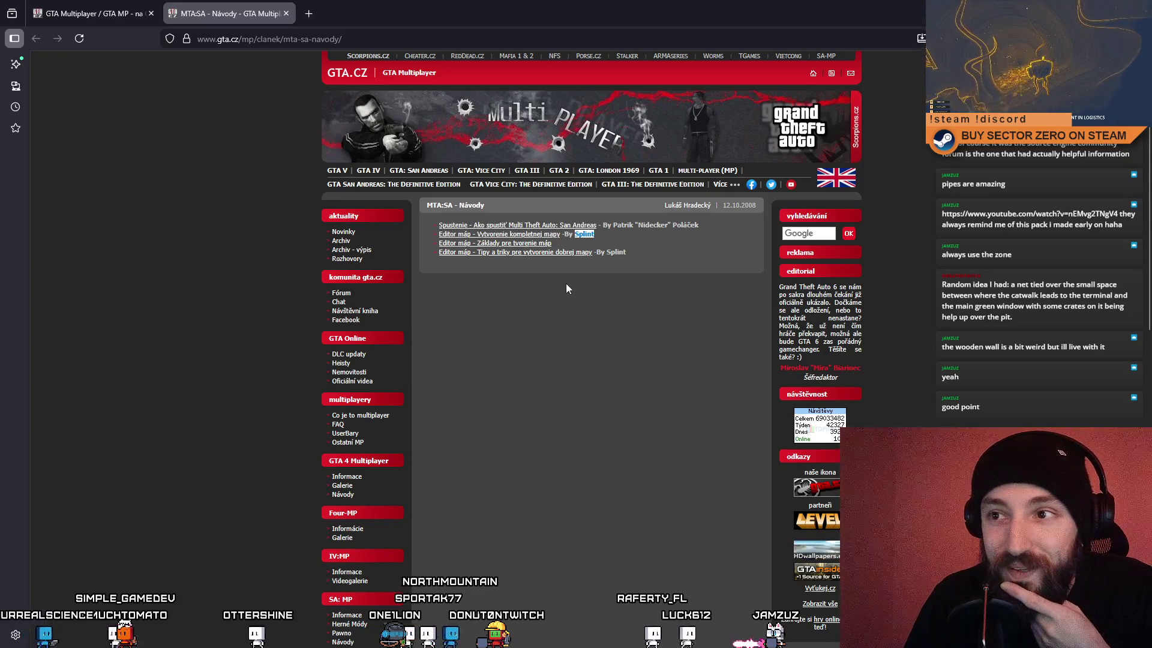
click(520, 236)
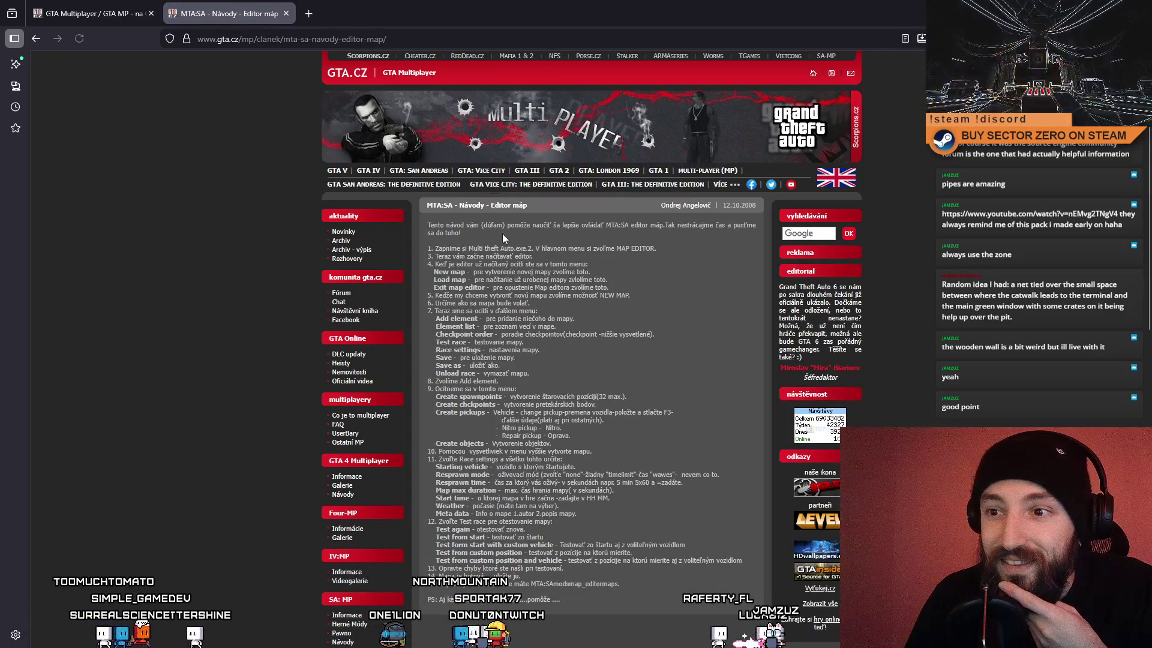
scroll(514, 300, down, 6)
scroll(513, 303, up, 4)
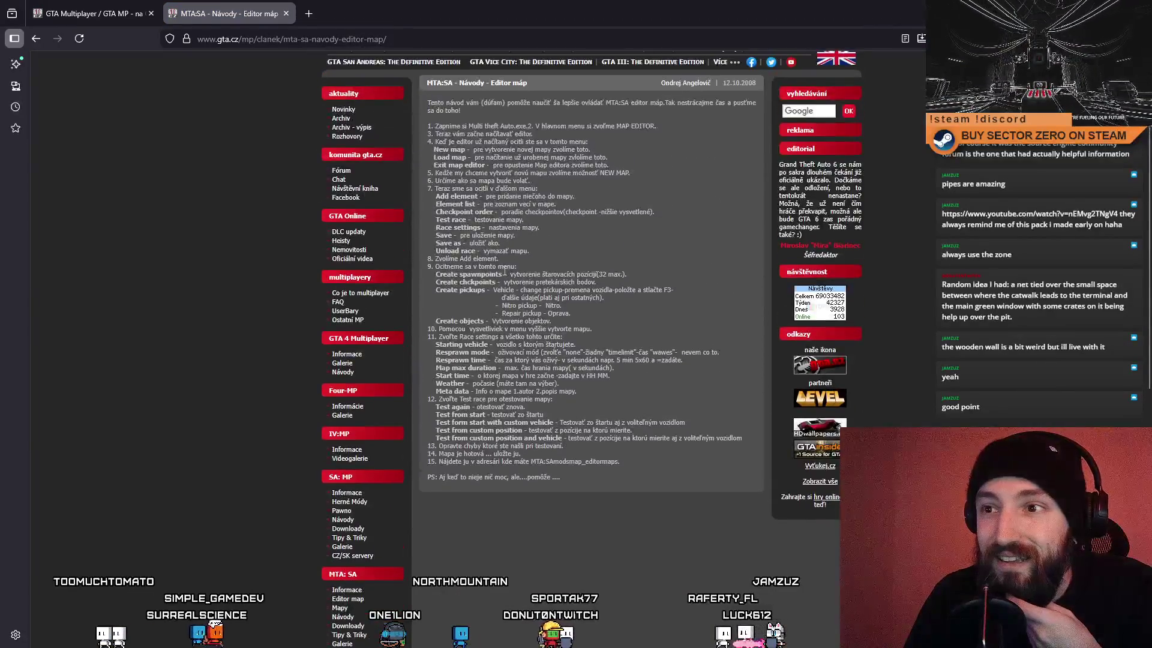
click(36, 38)
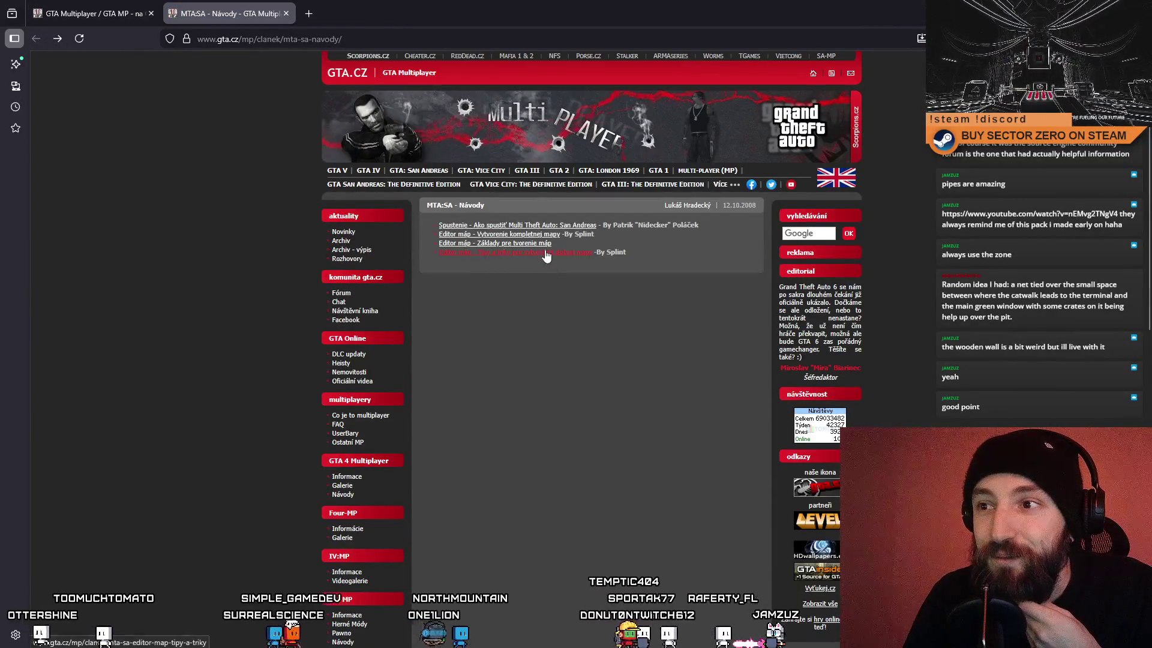
Step: Open the map editor Tipy a triky article and open its barrel and motorcycle screenshots separately
click(477, 250)
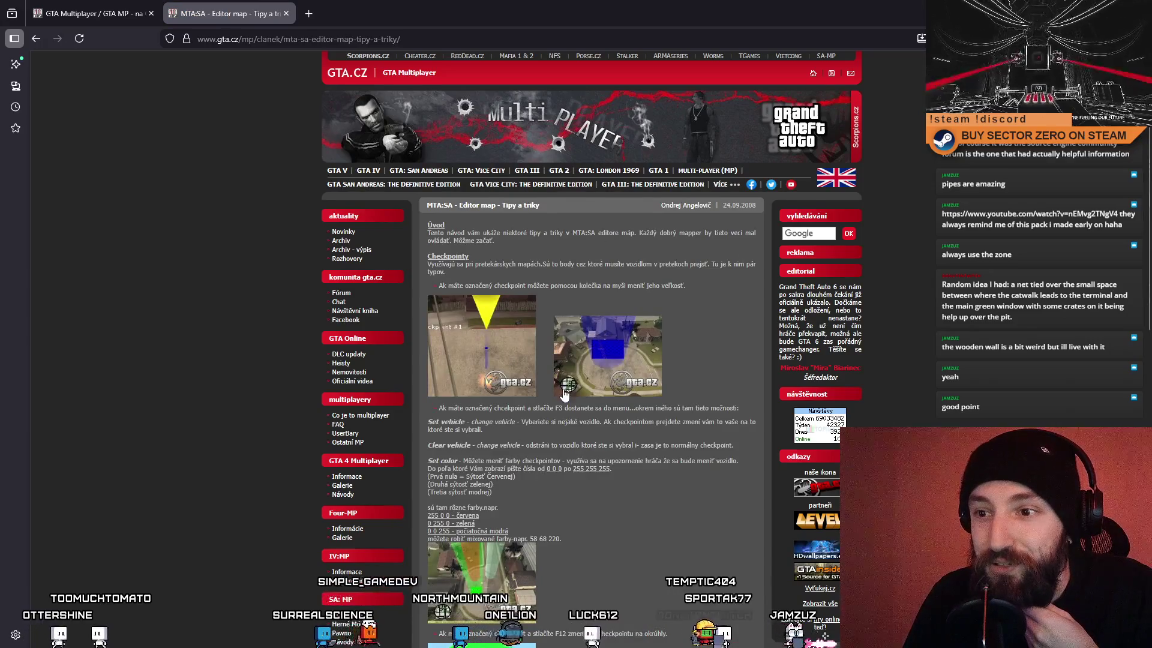
scroll(563, 390, down, 8)
scroll(562, 394, down, 3)
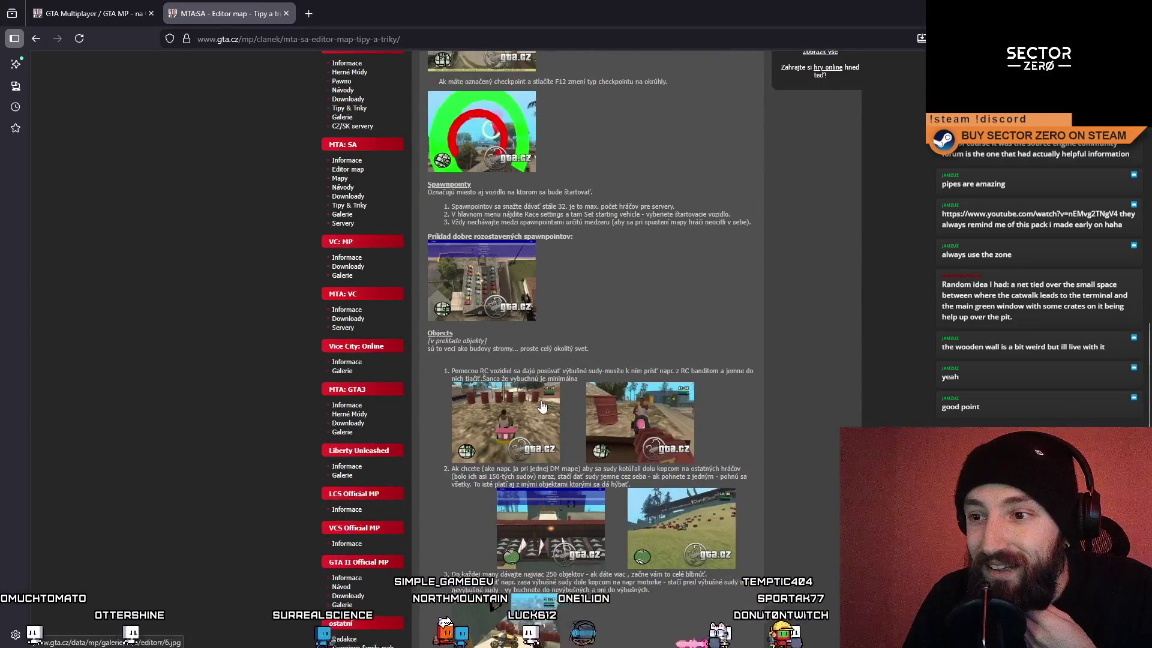
click(555, 372)
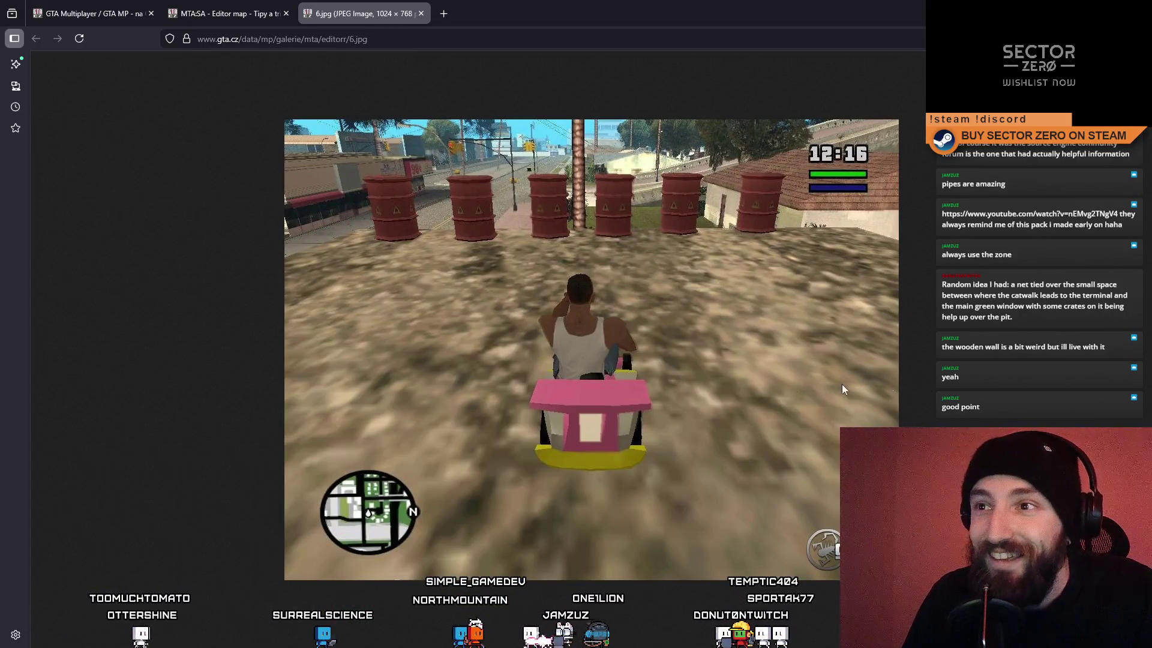
click(228, 13)
scroll(571, 402, down, 2)
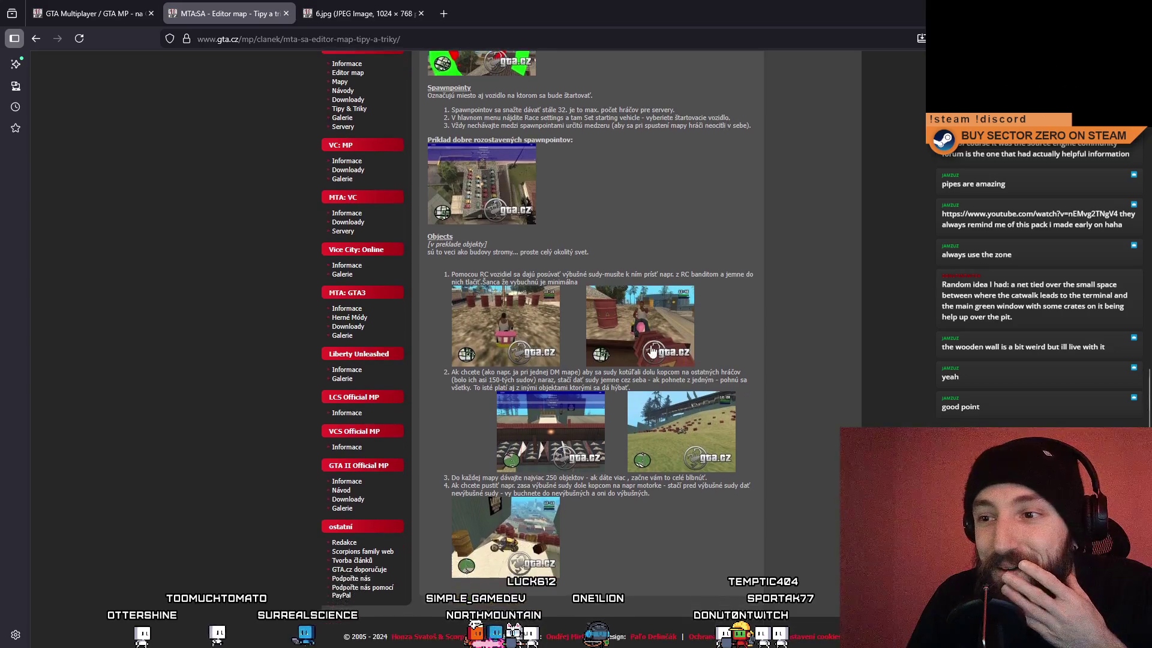
click(506, 536)
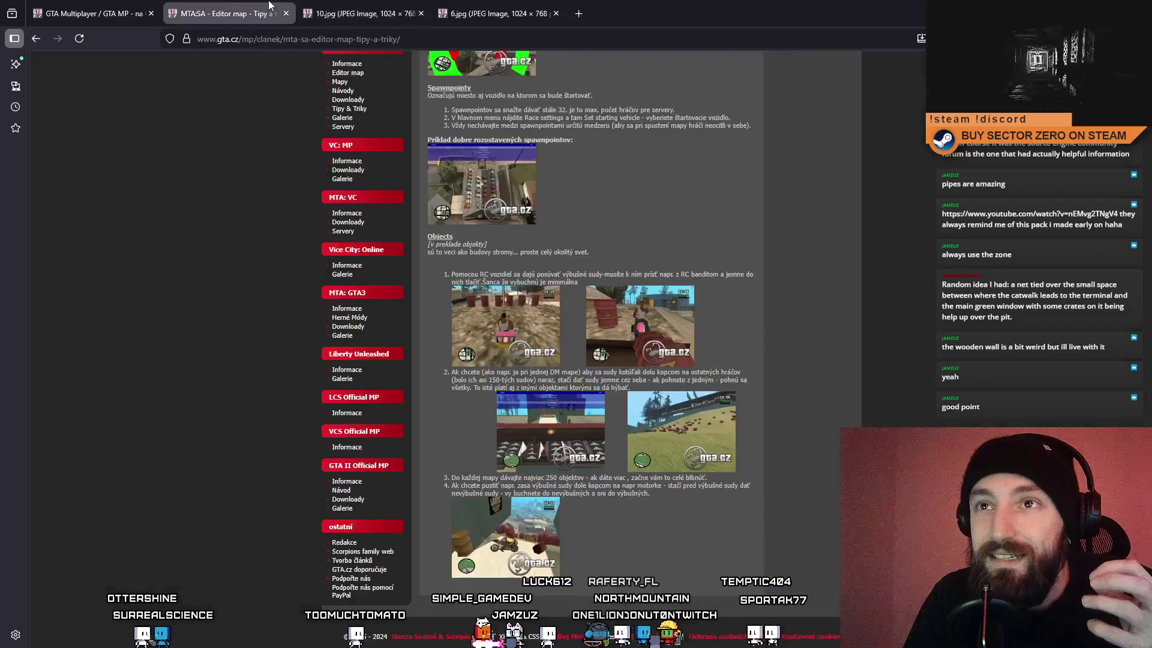
Step: Return to the tips article and open the MTA:SA Galerie screenshot grid
key(ctrl+shift+Tab)
scroll(413, 262, up, 3)
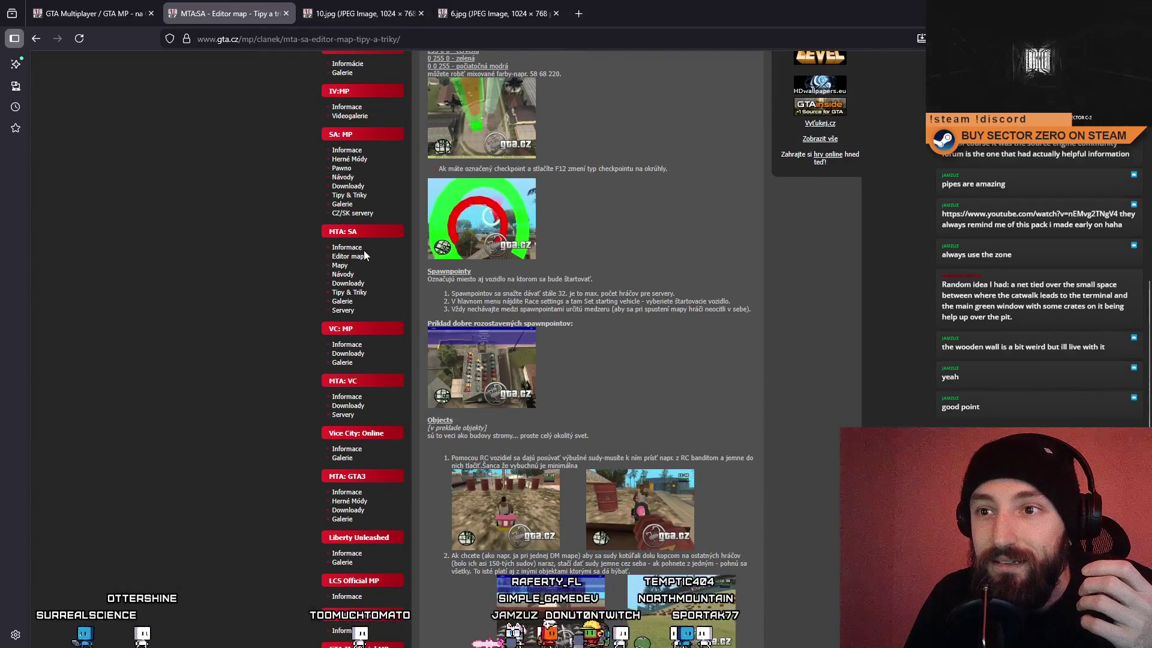
click(342, 301)
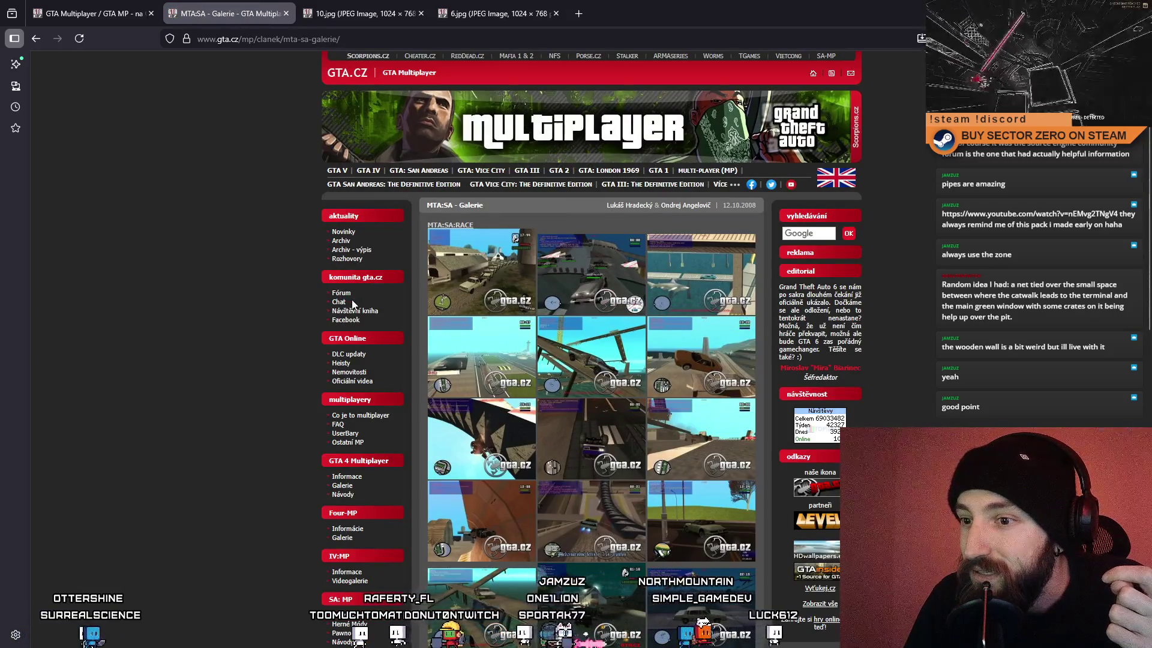
Step: Scroll through the MTA:SA gallery, then open the Downloady page with client and server builds
scroll(567, 359, down, 2)
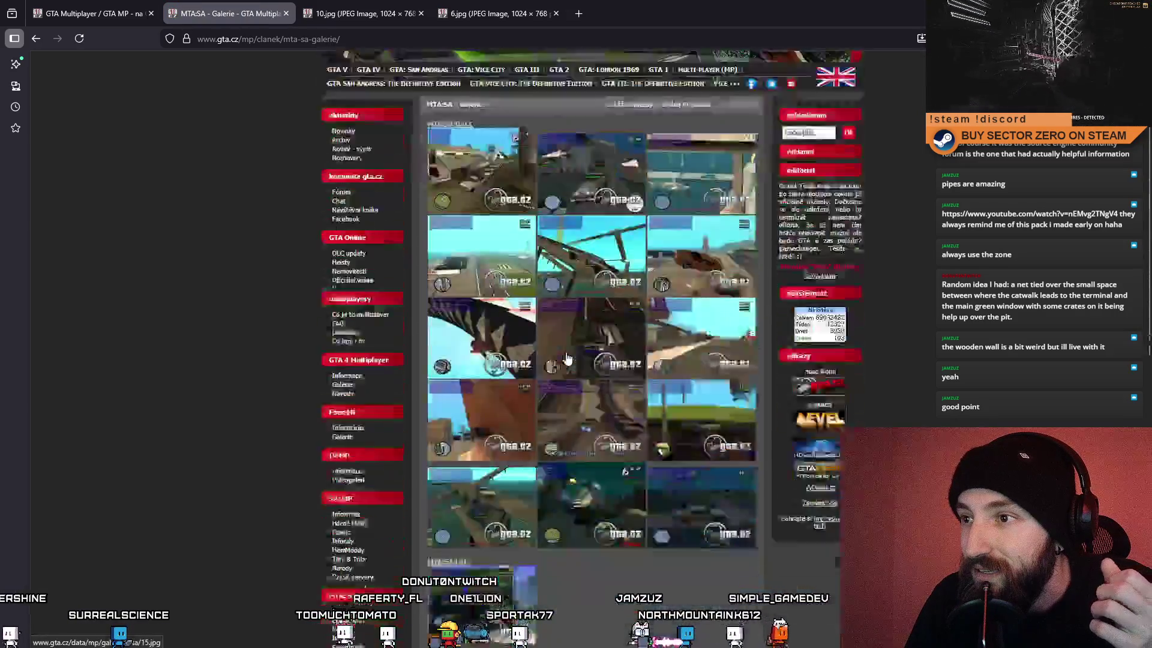
scroll(567, 359, down, 2)
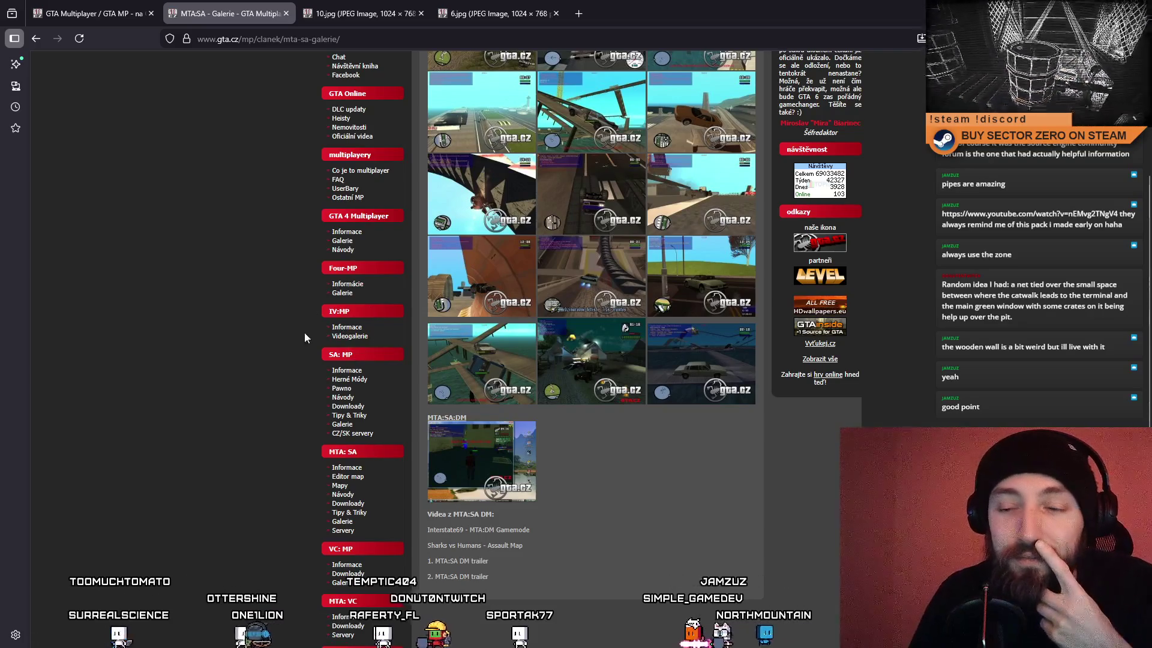
click(350, 505)
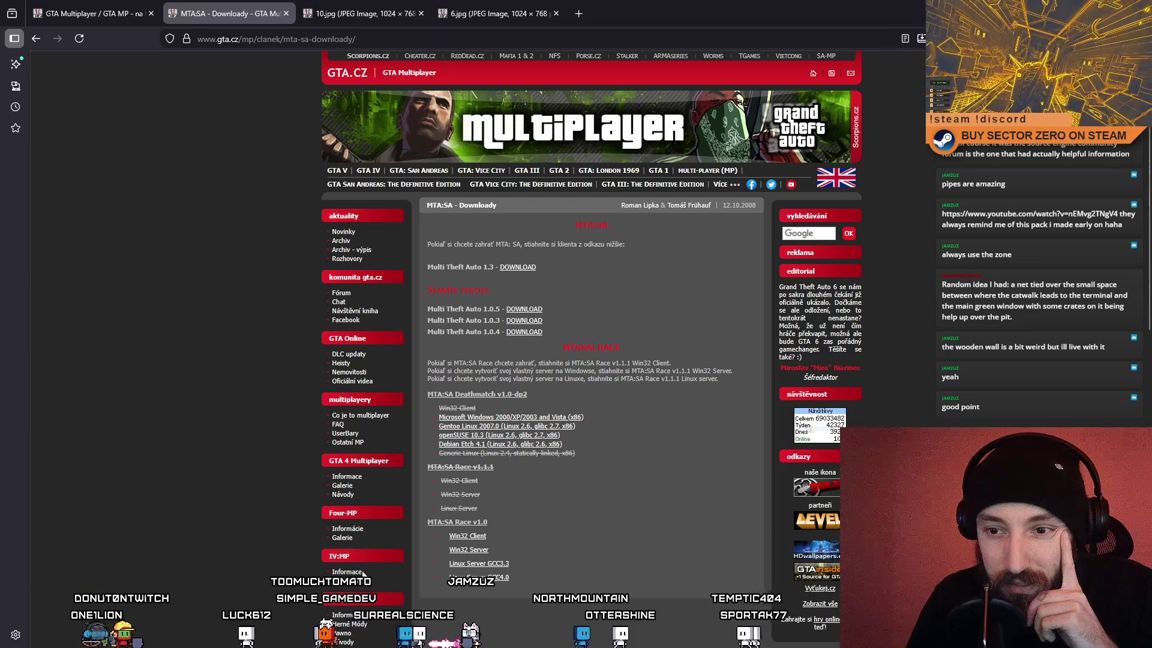
Step: Open the MTA:SA maps page and select, then clear, a map entry's author credit
scroll(362, 600, down, 3)
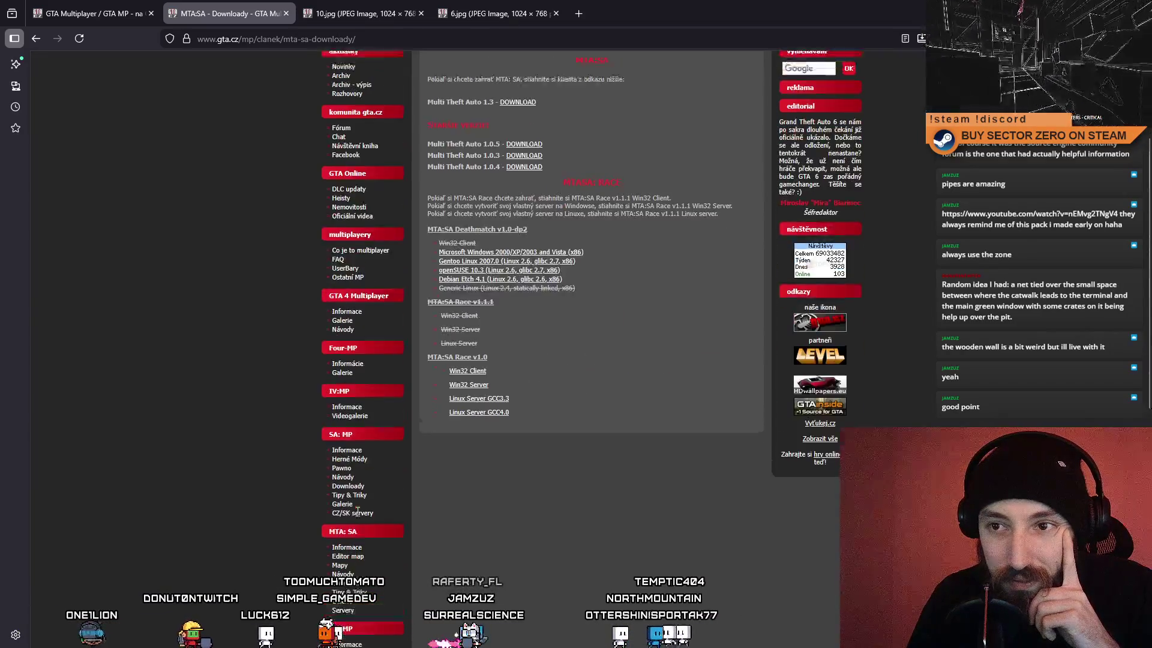
scroll(358, 522, up, 2)
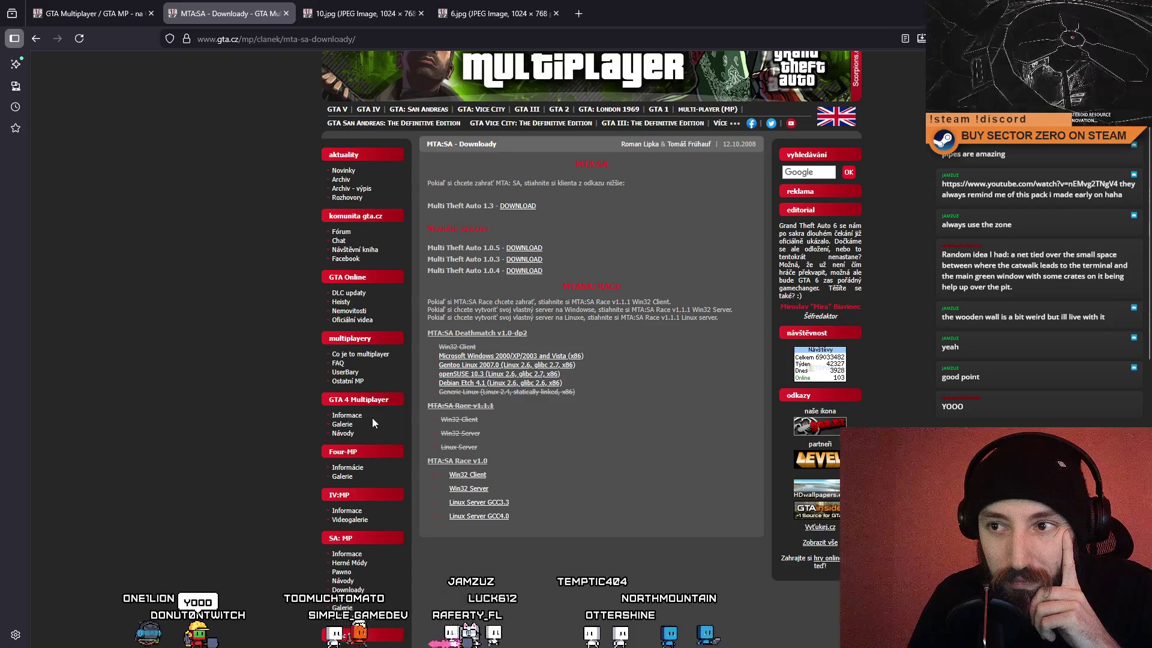
scroll(372, 426, down, 4)
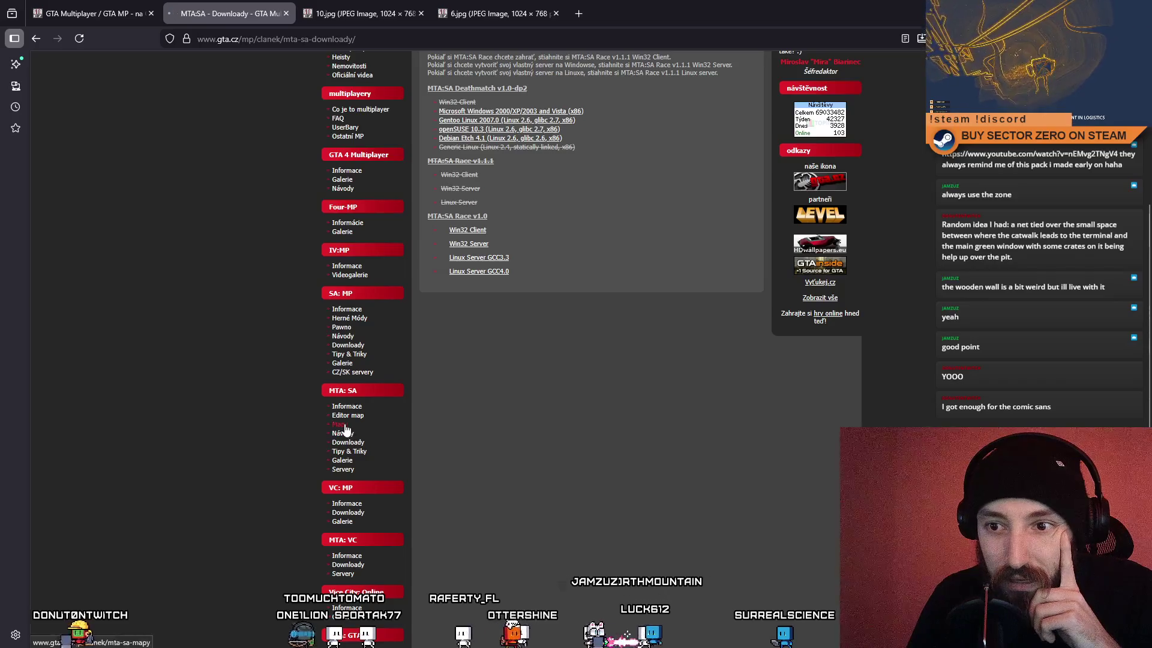
click(345, 425)
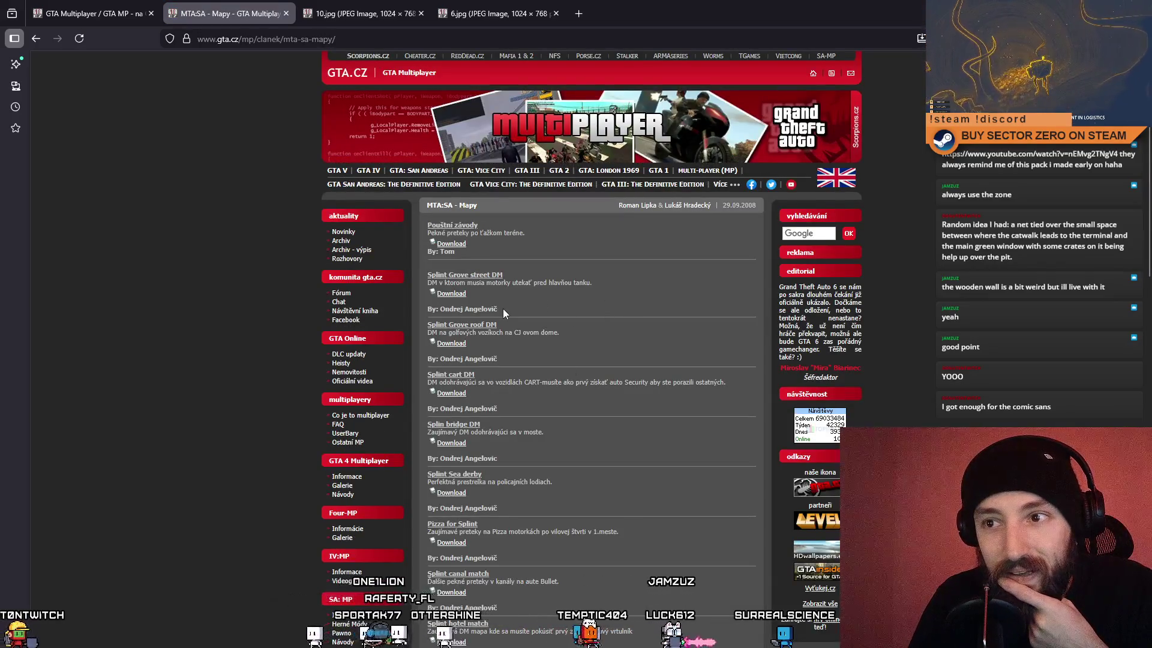
drag(510, 307, 420, 308)
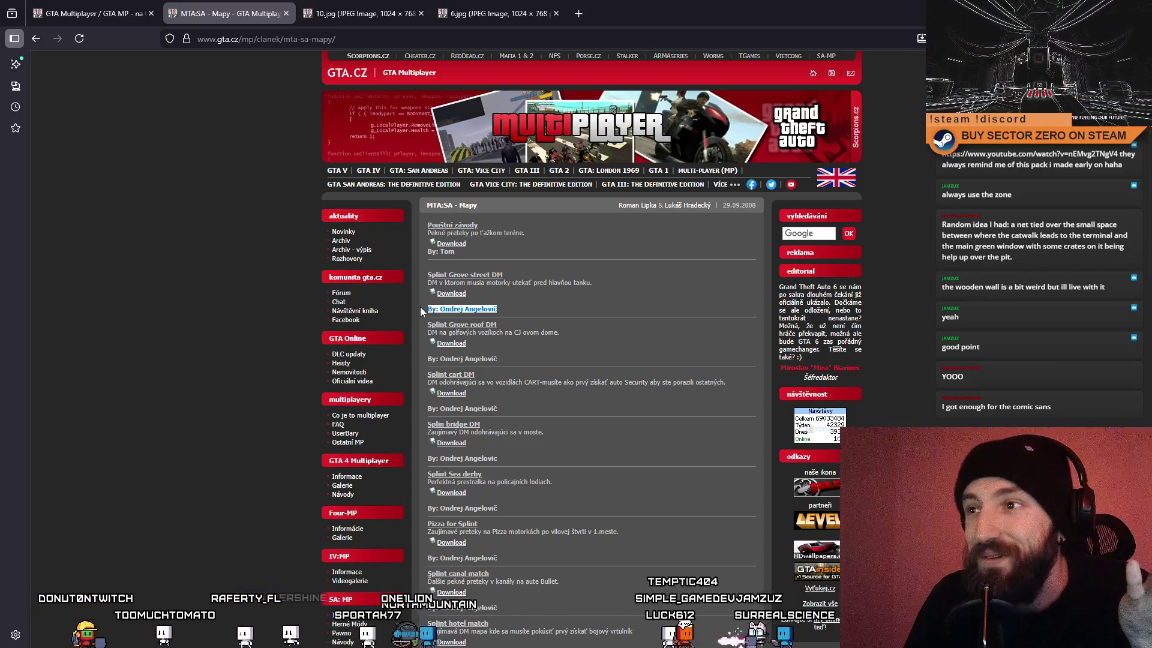
drag(760, 201, 755, 204)
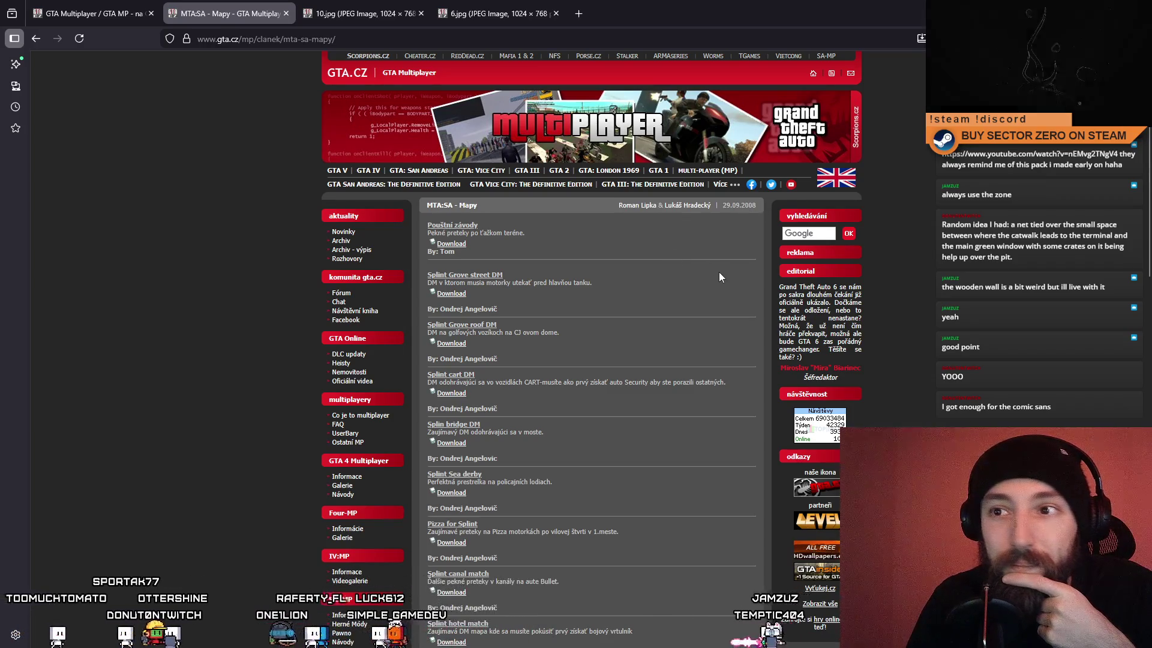
Step: Scroll down and back up through the MTA:SA map list
scroll(617, 300, down, 3)
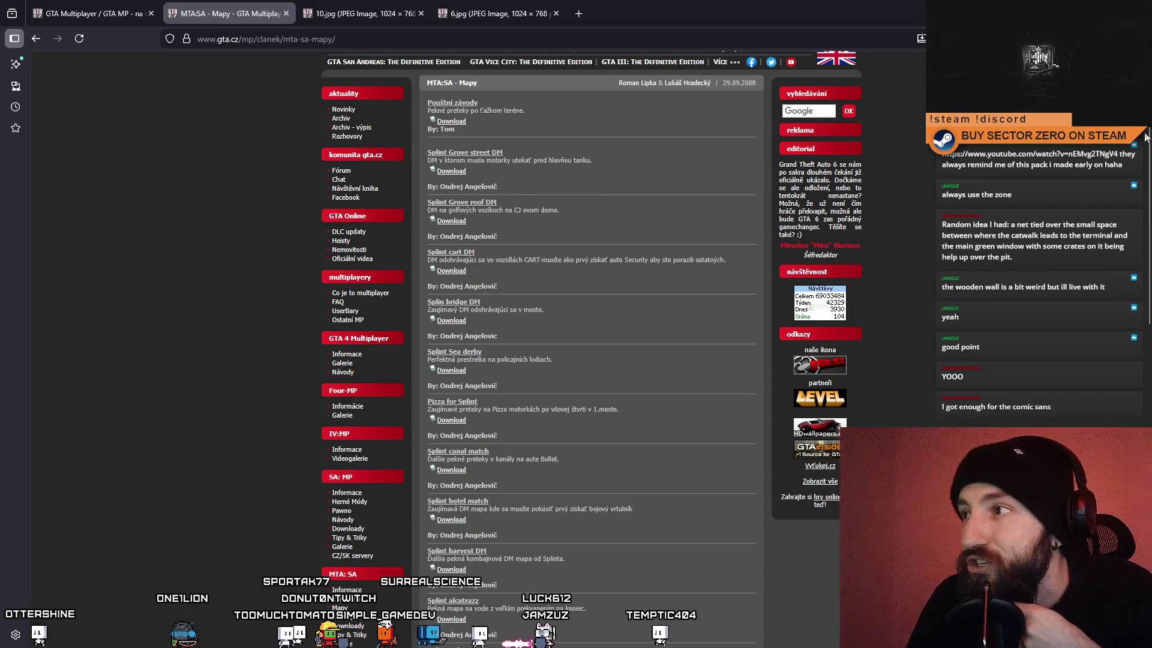
mouse_move(1150, 133)
mouse_down()
mouse_move(1115, 298)
mouse_move(1122, 437)
mouse_up()
scroll(741, 459, down, 2)
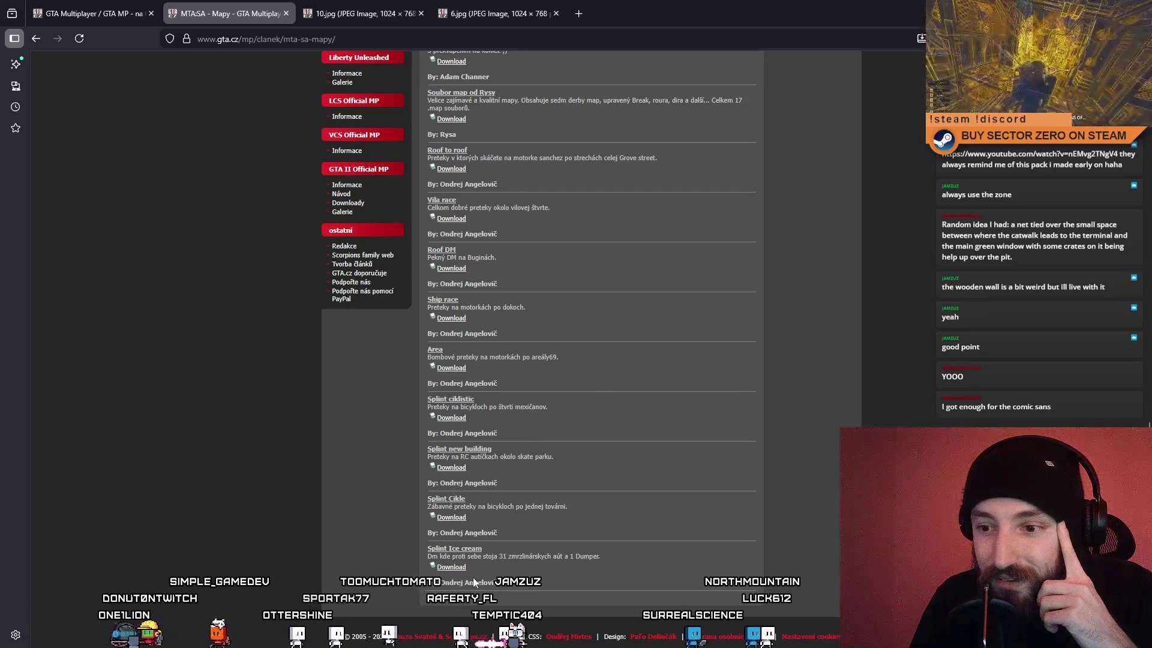
scroll(480, 587, up, 1)
scroll(480, 587, down, 1)
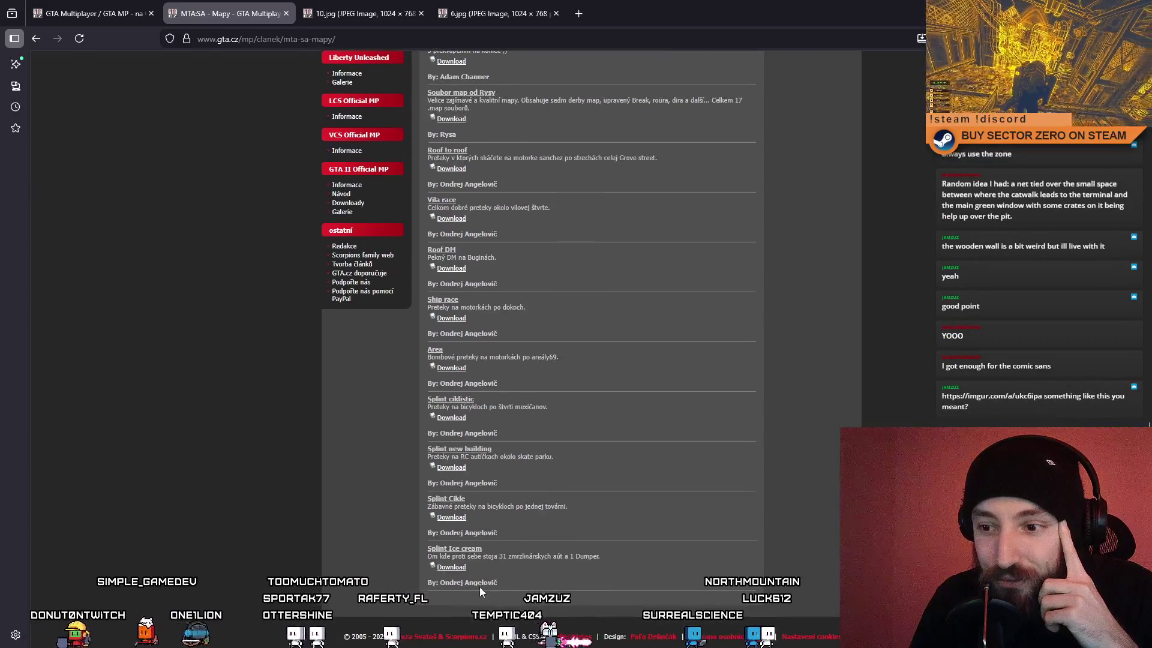
scroll(534, 581, up, 3)
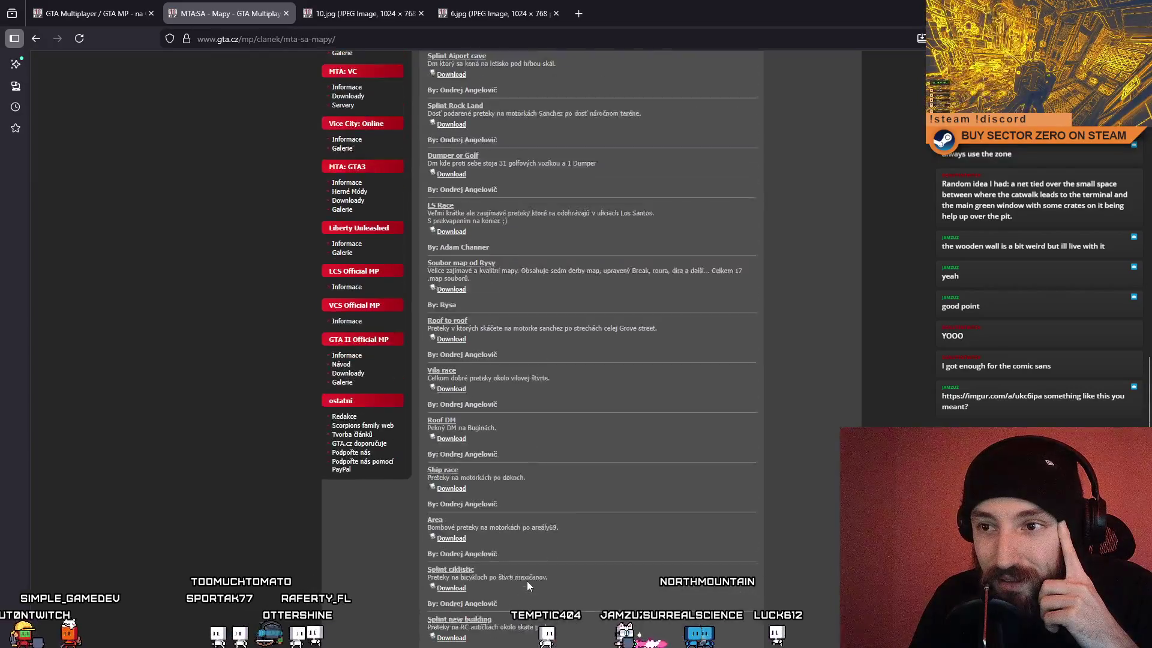
scroll(527, 581, up, 15)
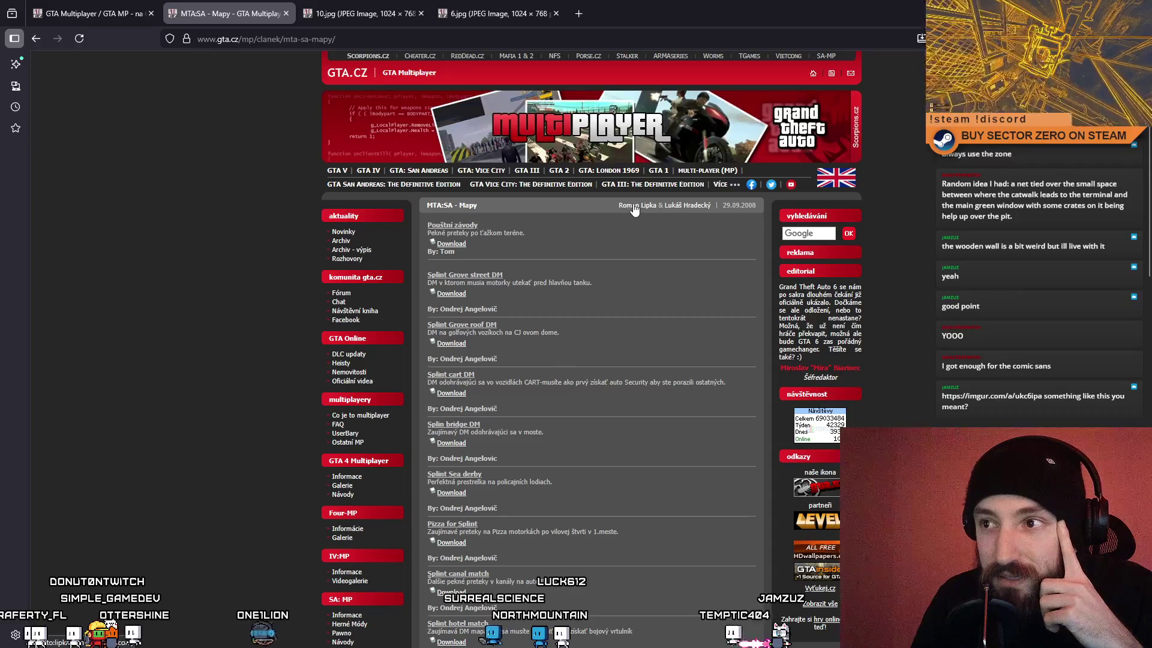
scroll(467, 268, down, 1)
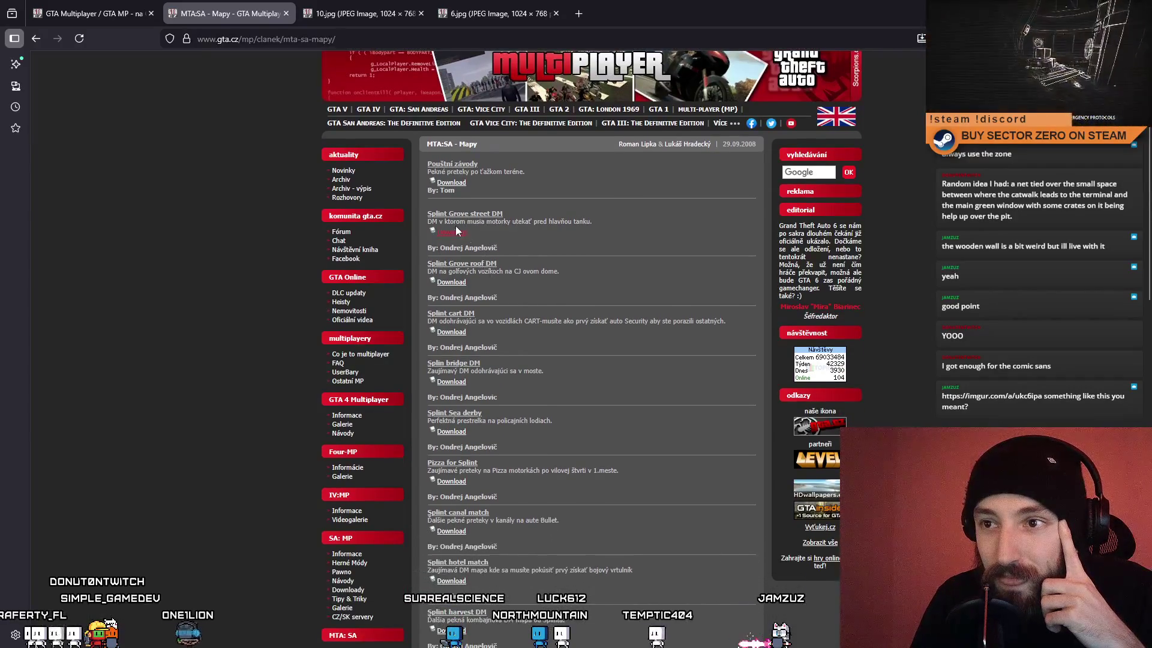
scroll(524, 348, down, 15)
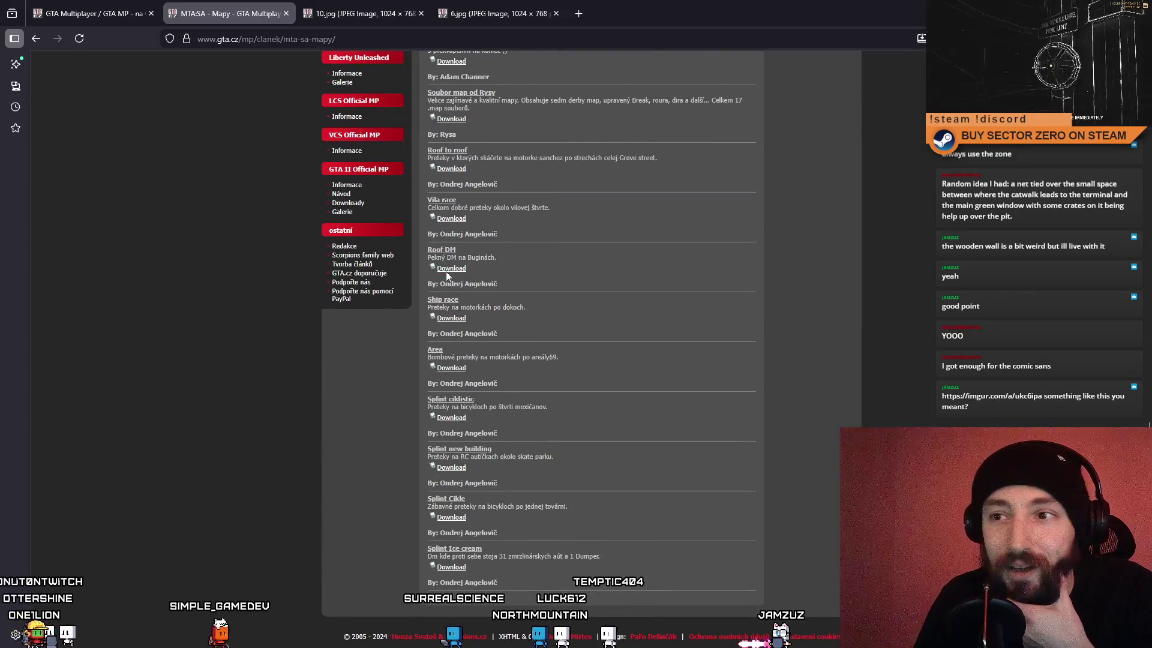
scroll(487, 326, up, 20)
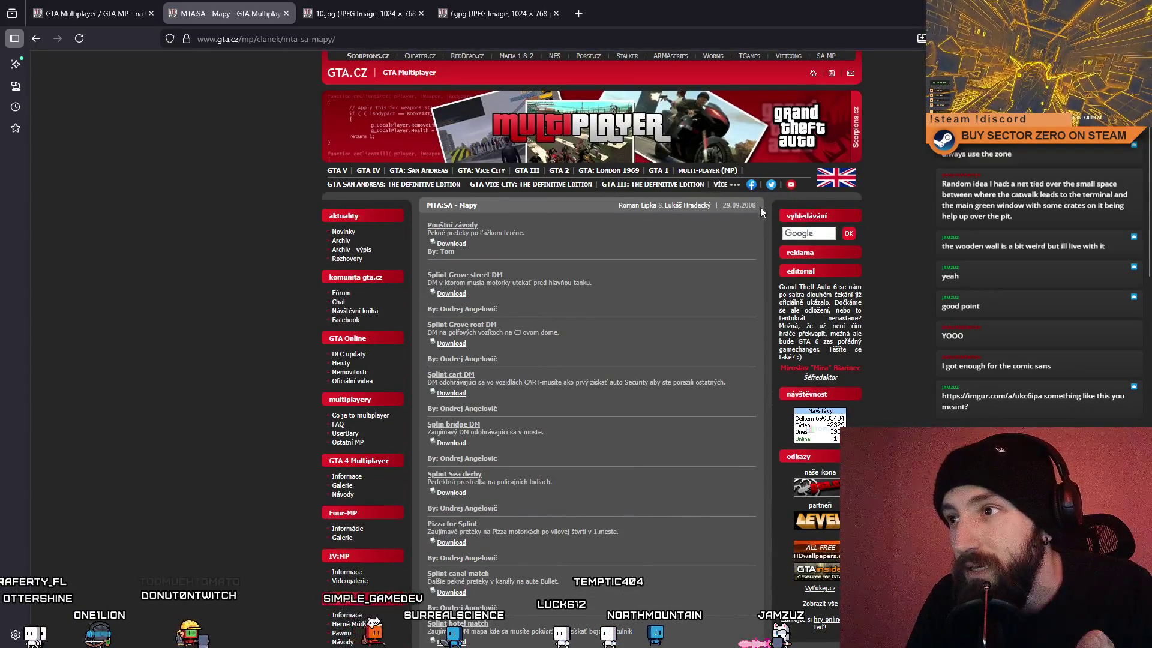
Step: Select the map article's header line, clear the selection, and keep reviewing the list
triple_click(754, 206)
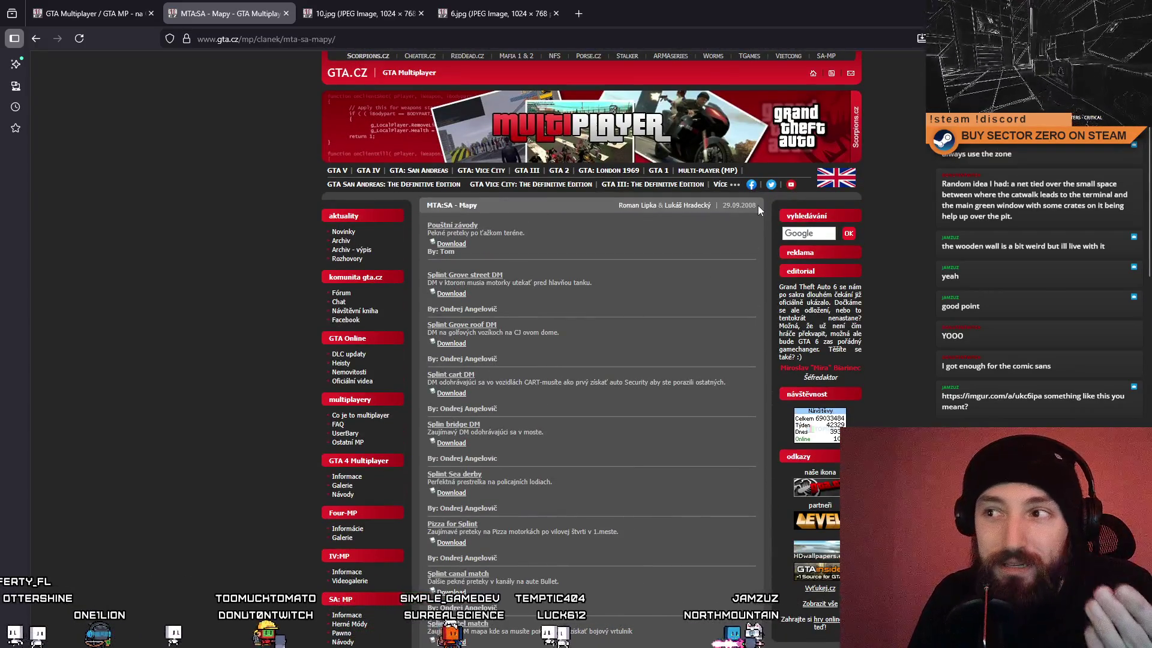
triple_click(756, 205)
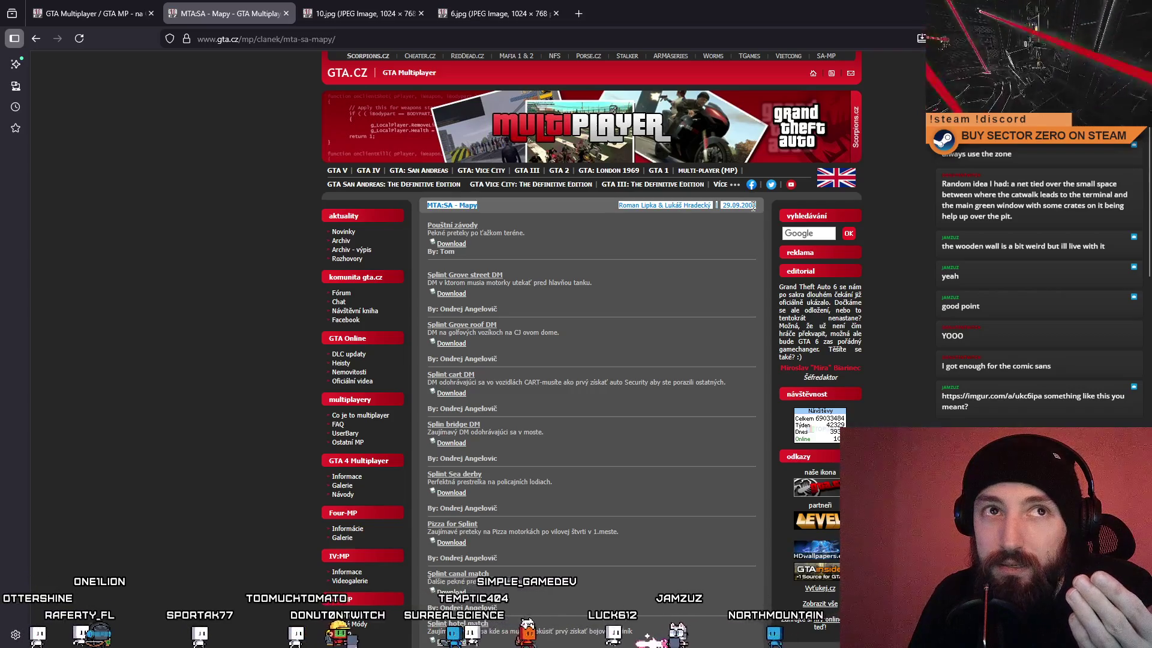
click(694, 230)
scroll(585, 237, down, 3)
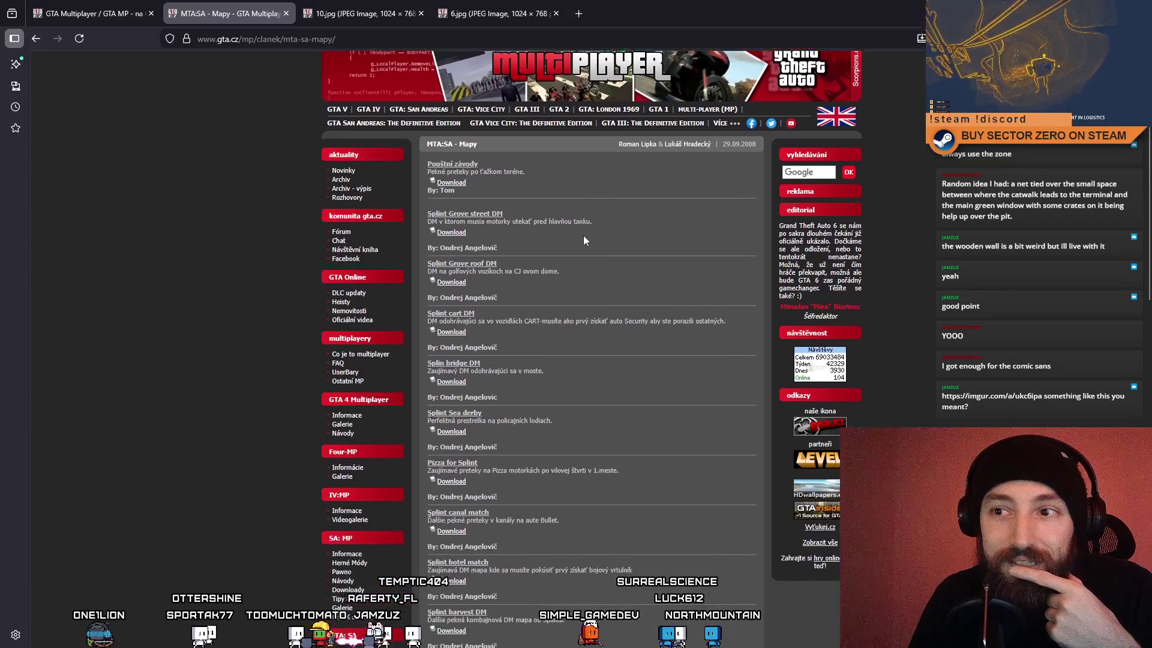
scroll(561, 307, up, 3)
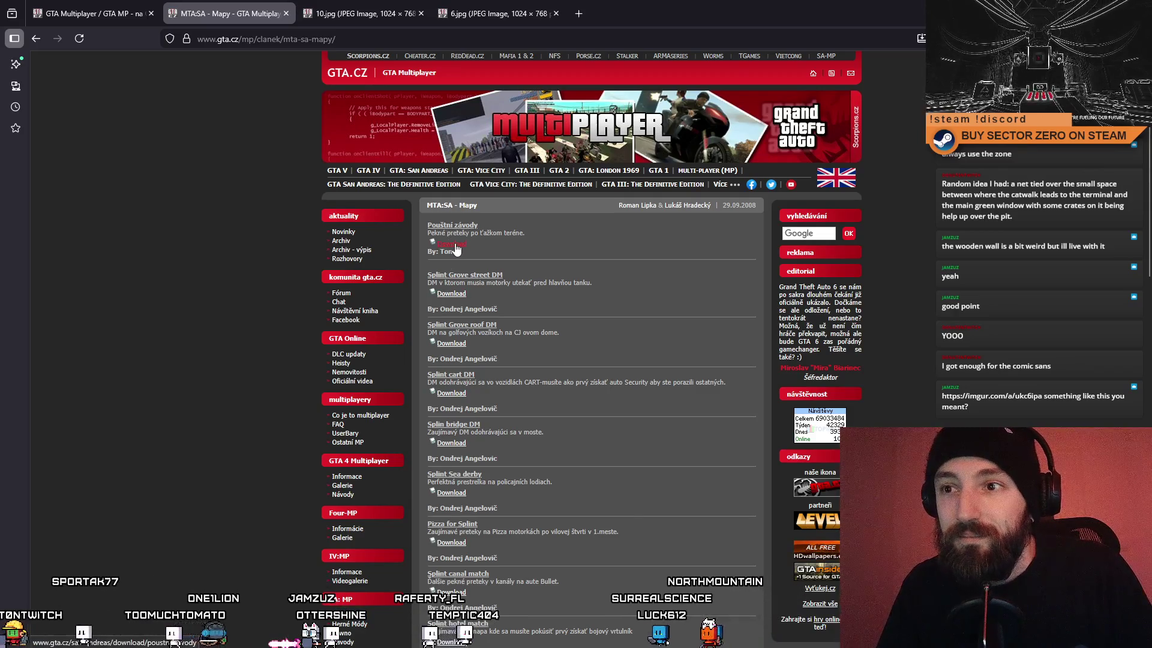
scroll(599, 288, down, 9)
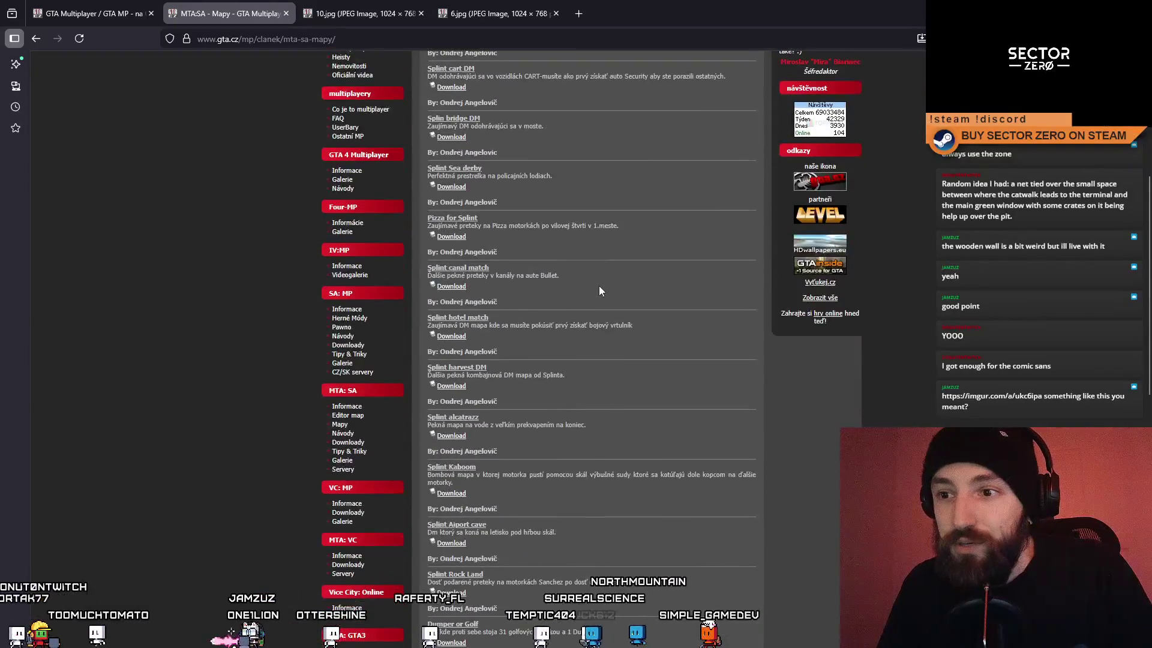
scroll(600, 291, down, 6)
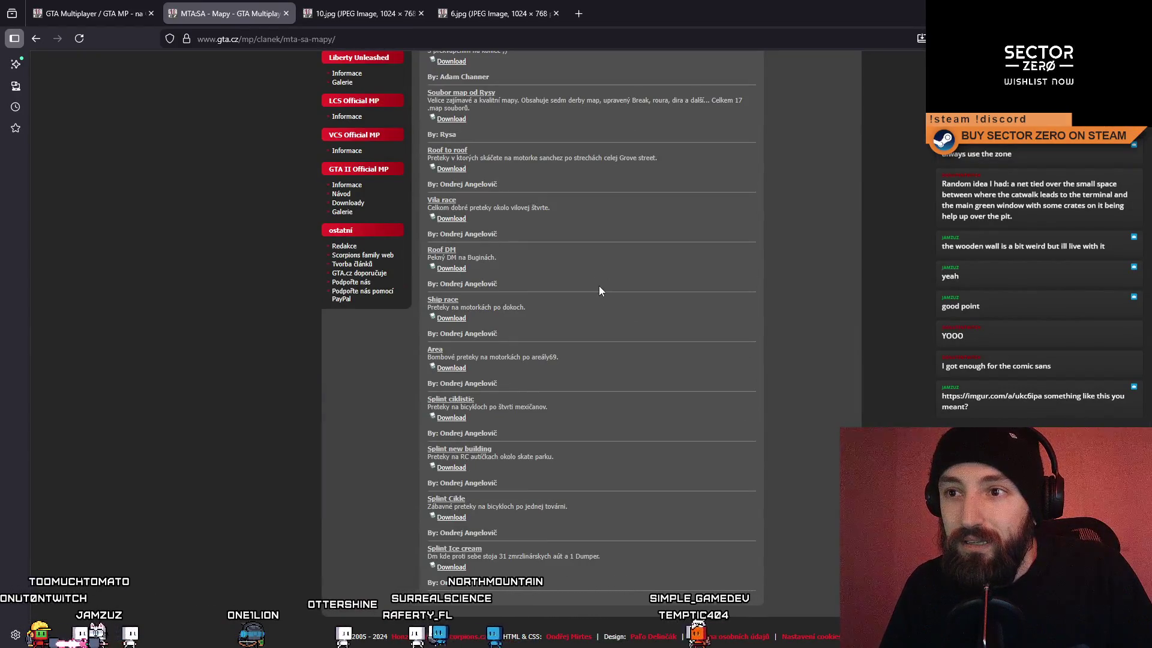
scroll(599, 291, up, 5)
scroll(599, 291, up, 11)
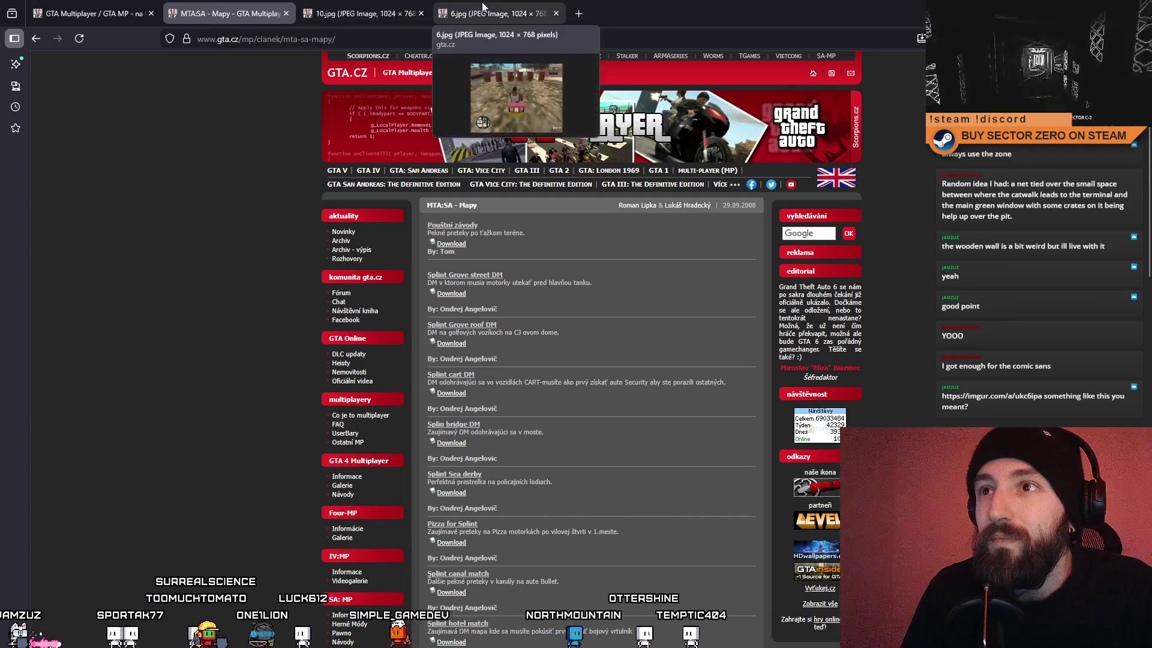
Step: Close the 6.jpg and 10.jpg image tabs and hide the browser
click(556, 13)
click(421, 13)
key(super+Down)
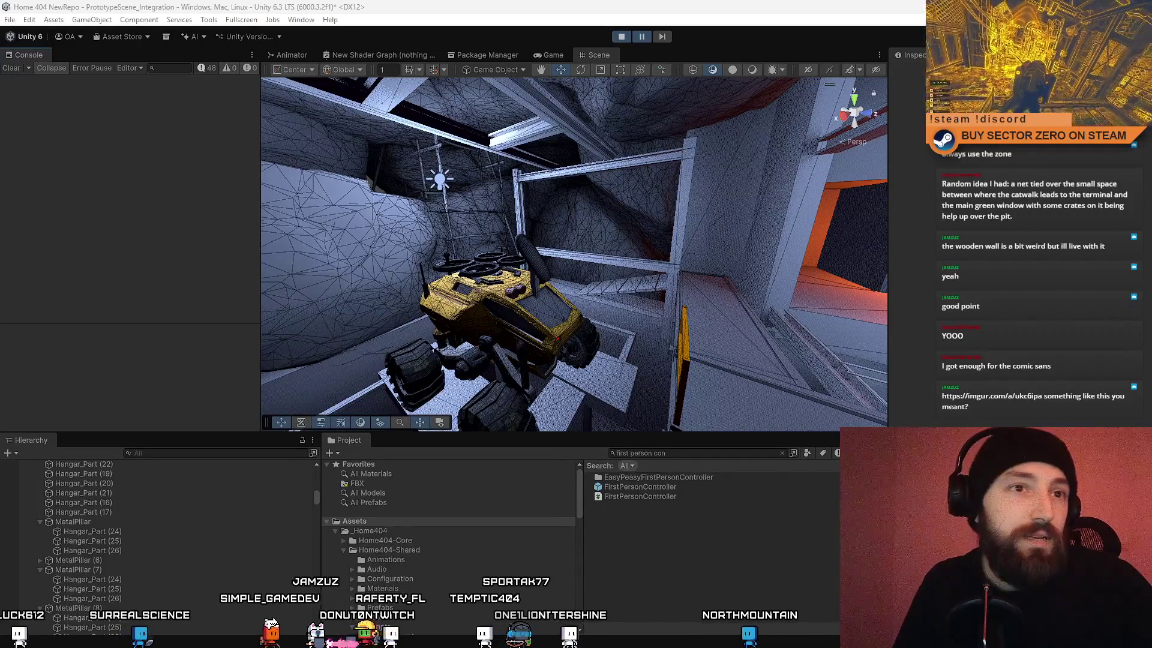
Step: Bring the YouTube asset-kit video window back over the Unity editor
key(alt+Tab)
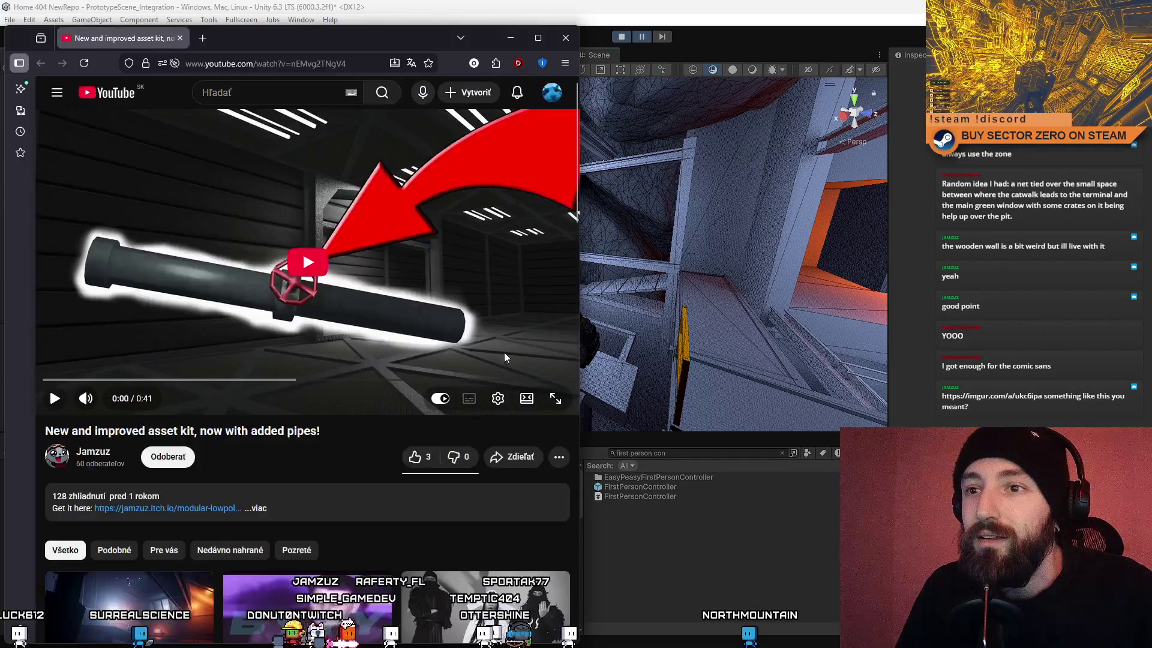
Step: Play the asset-kit video muted, skip to 0:12, watch to the end, then close the window
drag(326, 40, 496, 51)
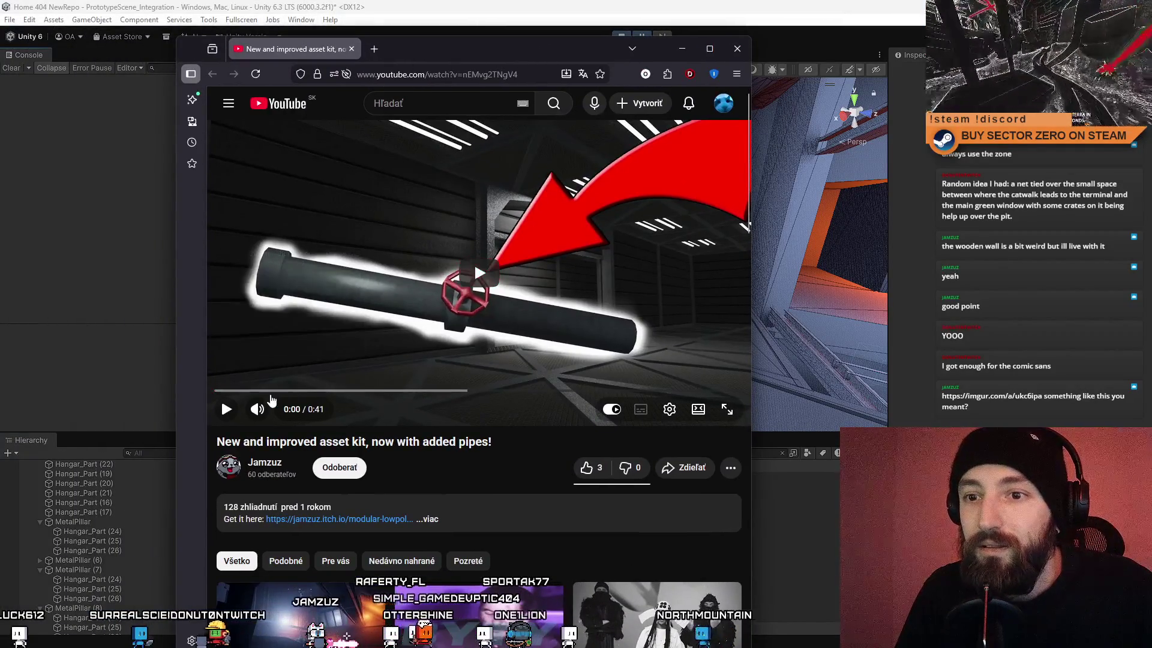
click(221, 398)
click(257, 408)
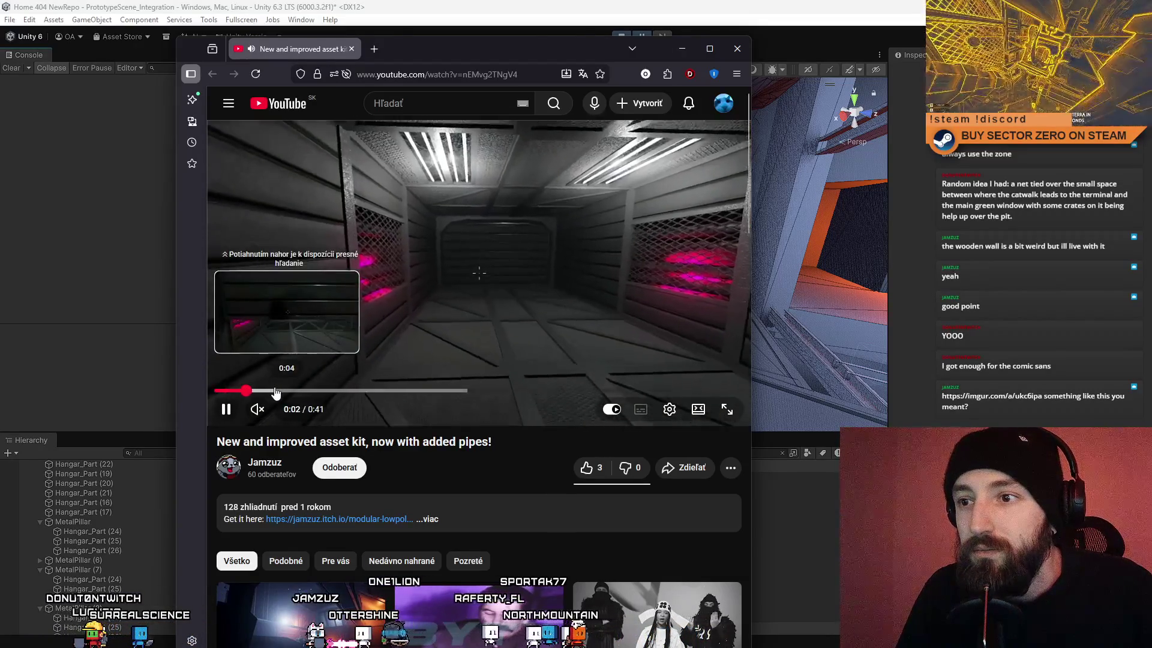
click(378, 390)
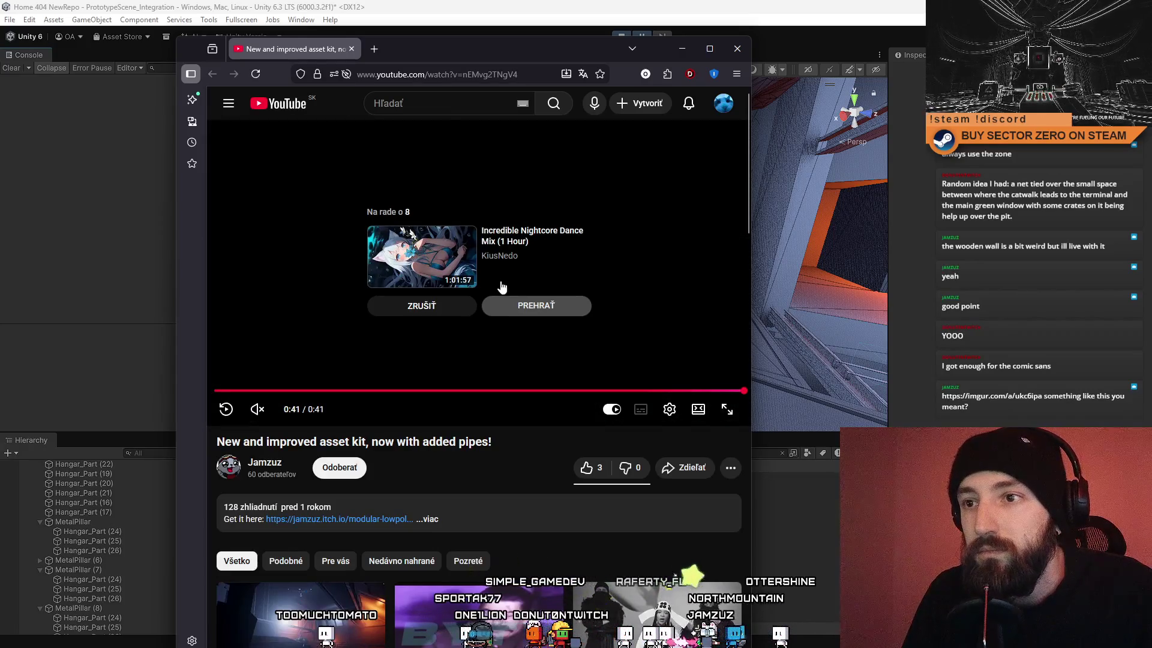
mouse_move(405, 43)
mouse_down()
mouse_move(409, 78)
mouse_move(599, 147)
mouse_up()
click(625, 147)
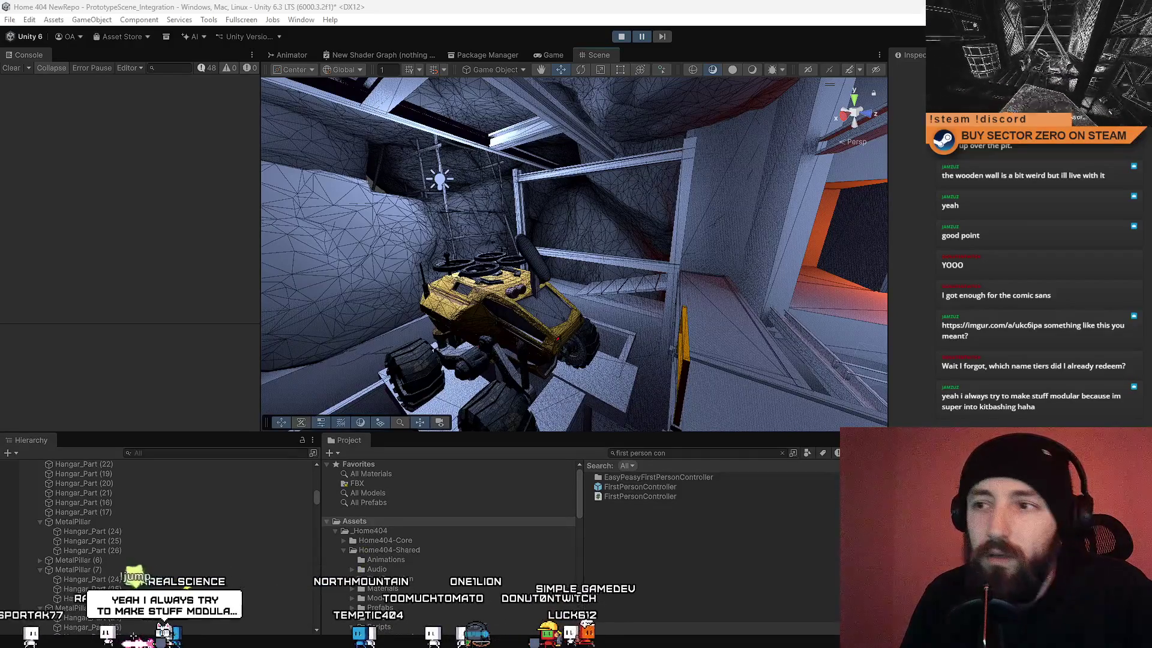
Step: Fly the scene camera from the rover over the pit, orbiting across the beams toward the catwalks
mouse_move(422, 388)
mouse_down()
mouse_move(812, 243)
mouse_move(705, 152)
mouse_move(254, 296)
mouse_move(256, 256)
mouse_move(20, 129)
mouse_move(126, 157)
mouse_move(55, 337)
mouse_move(746, 300)
mouse_move(480, 270)
mouse_move(673, 204)
mouse_move(589, 271)
mouse_up()
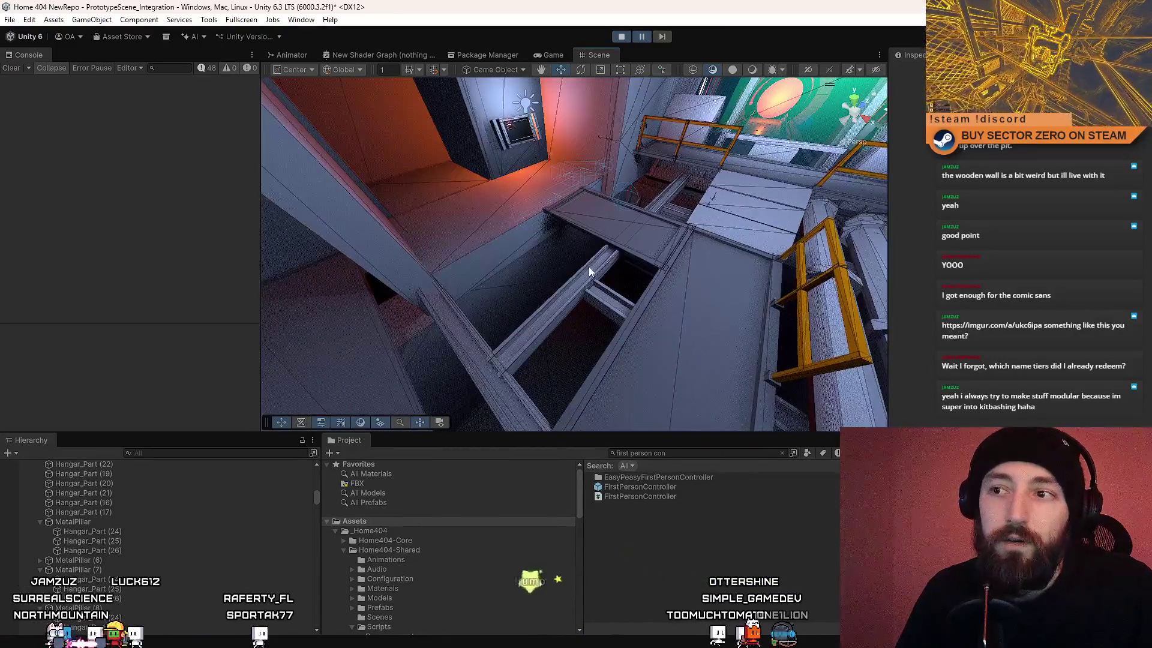
mouse_move(503, 272)
mouse_down()
mouse_move(853, 328)
mouse_move(322, 296)
mouse_move(591, 293)
mouse_up()
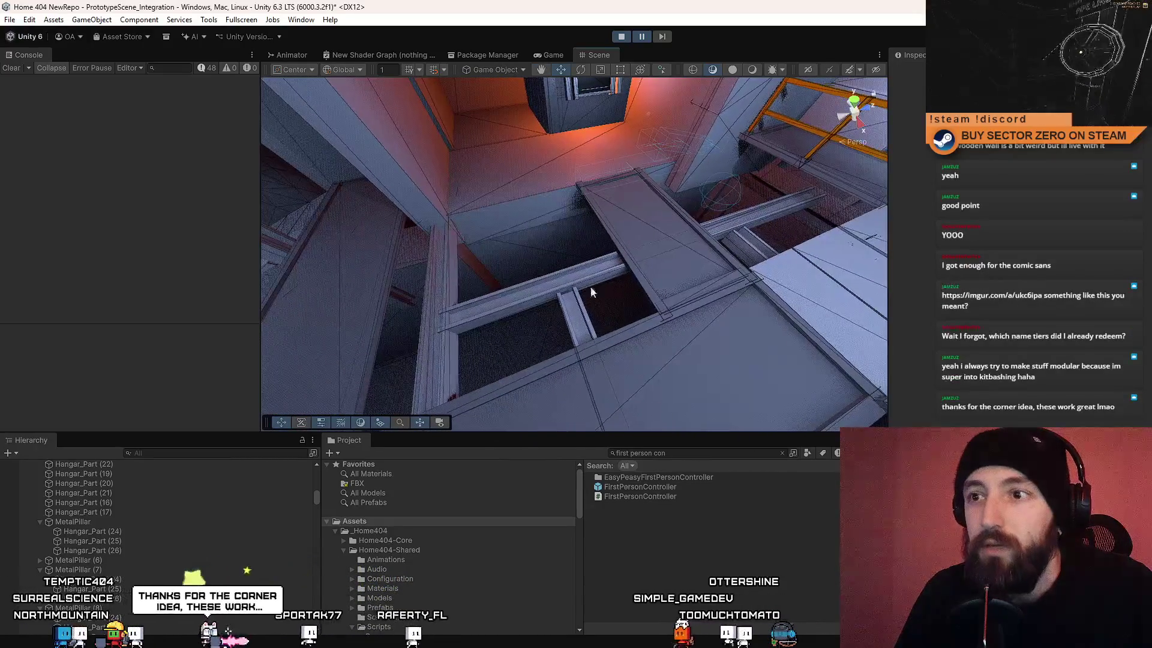
mouse_move(522, 256)
mouse_down()
mouse_move(624, 238)
mouse_move(513, 240)
mouse_up()
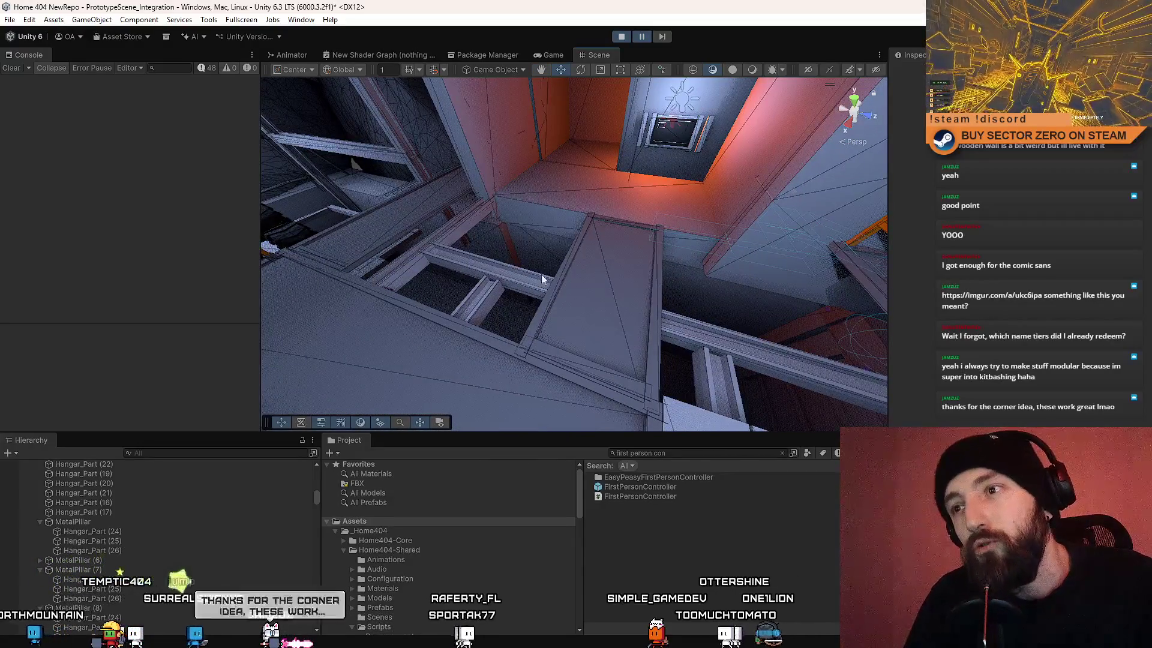
mouse_move(585, 297)
mouse_down()
mouse_move(513, 316)
mouse_move(672, 288)
mouse_move(552, 254)
mouse_up()
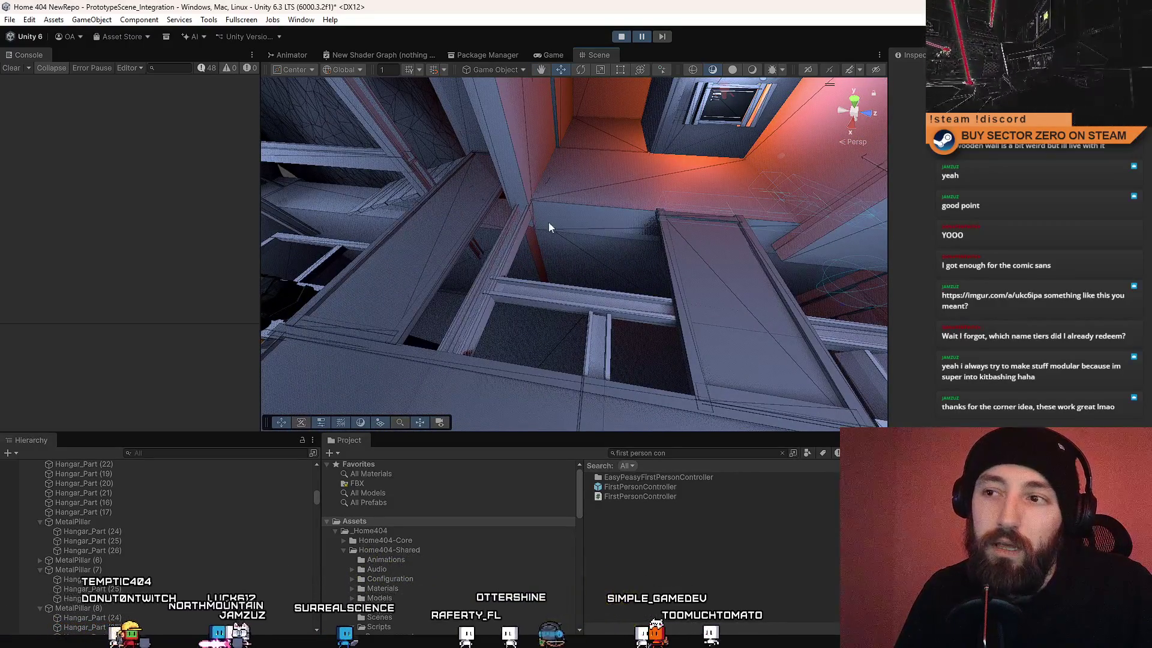
mouse_move(672, 394)
mouse_down()
mouse_move(732, 276)
mouse_move(540, 219)
mouse_up()
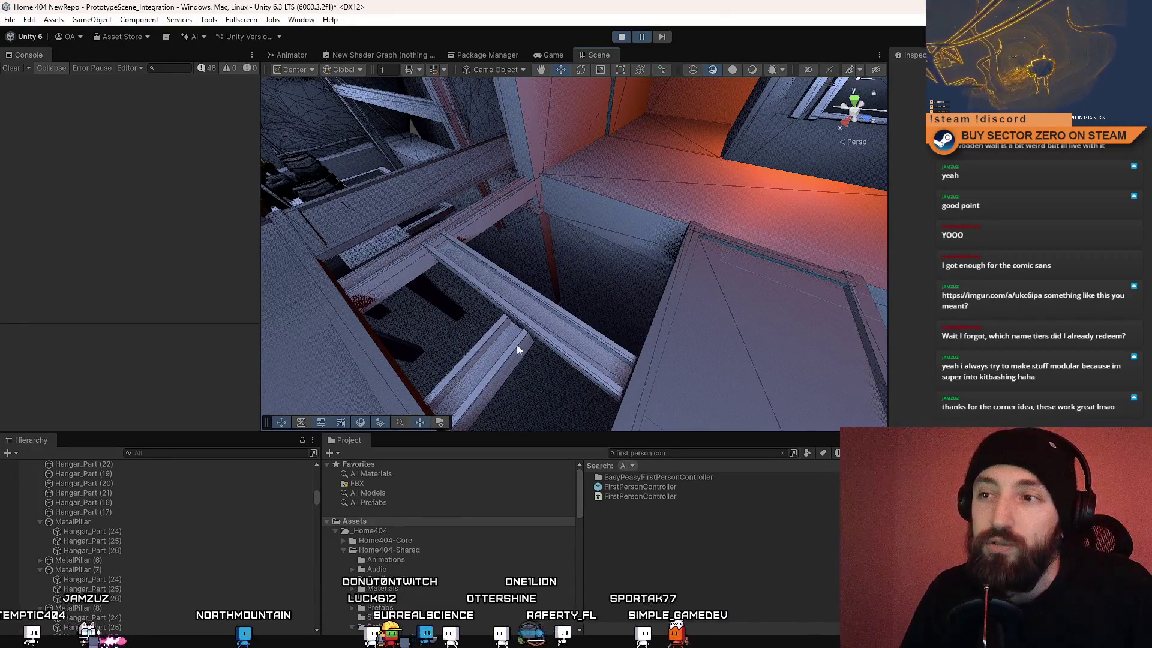
mouse_move(646, 282)
mouse_down()
mouse_move(873, 252)
mouse_move(455, 278)
mouse_up()
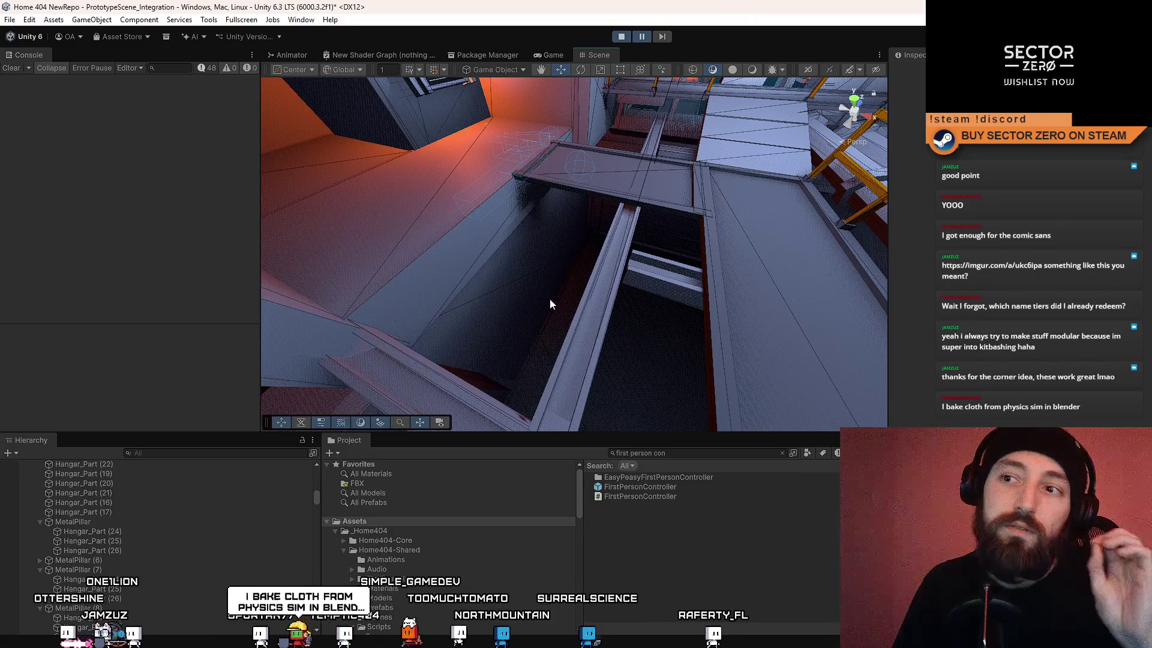
Step: Orbit the Scene view to look along the railed walkway above the pit
mouse_move(614, 266)
mouse_down()
mouse_move(503, 260)
mouse_move(617, 275)
mouse_move(516, 279)
mouse_up()
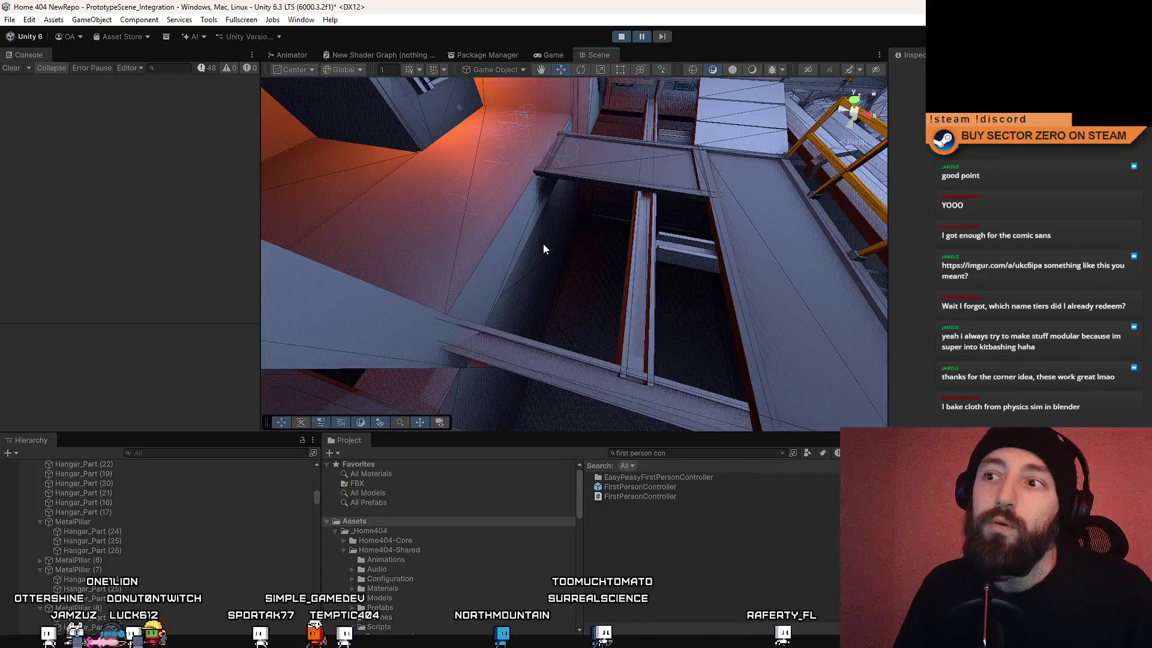
drag(536, 198, 639, 115)
mouse_move(629, 322)
mouse_down()
mouse_move(688, 222)
mouse_move(697, 224)
mouse_up()
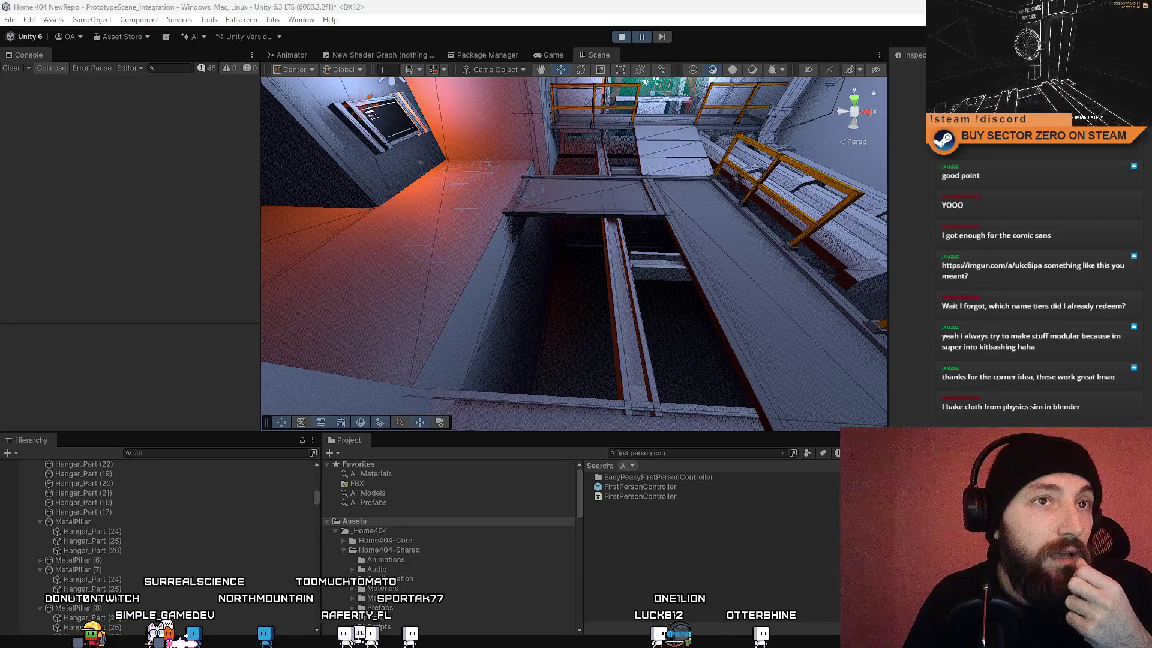
key(alt+Tab)
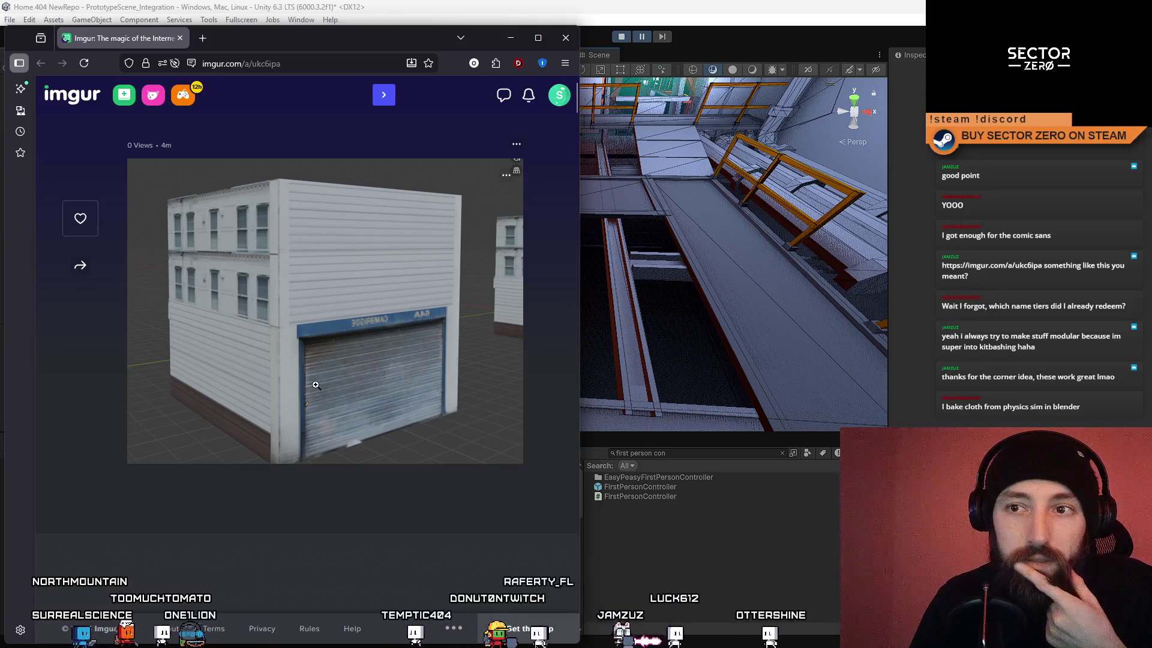
click(566, 40)
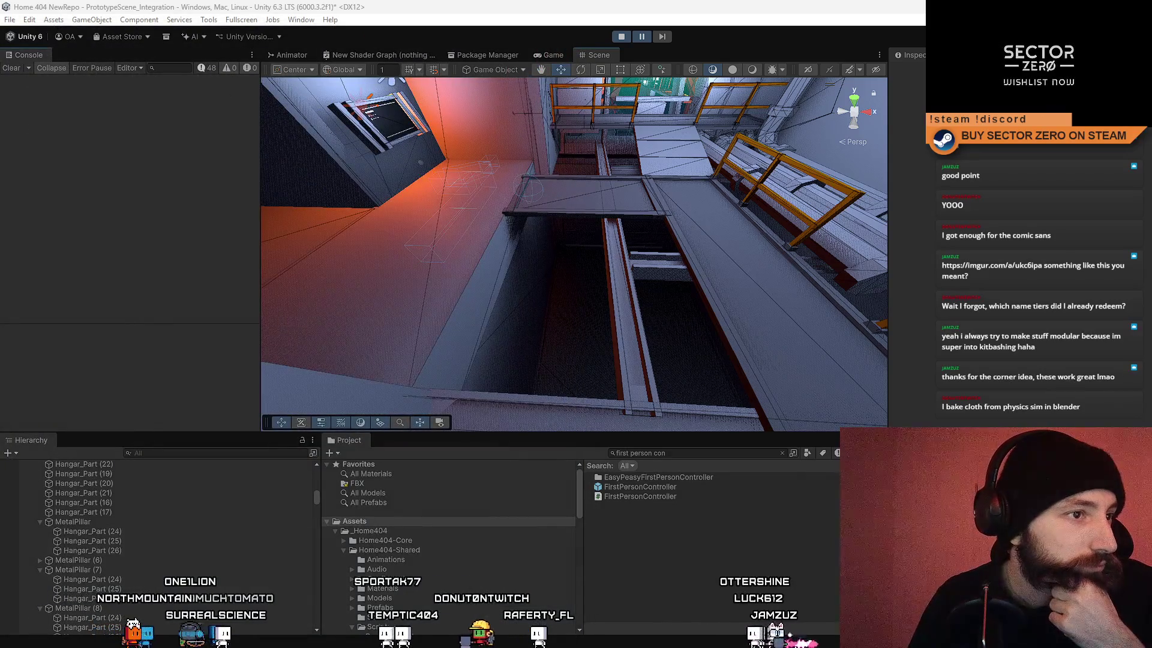